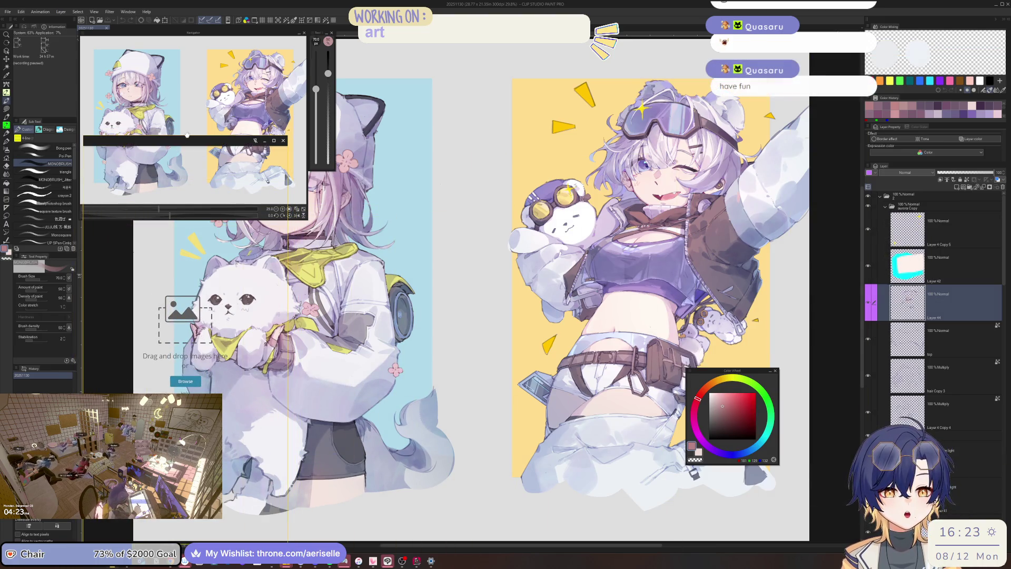
# Move the empty PureRef reference window lower down over the canvas.
pyautogui.moveTo(186, 138); pyautogui.dragTo(171, 221)
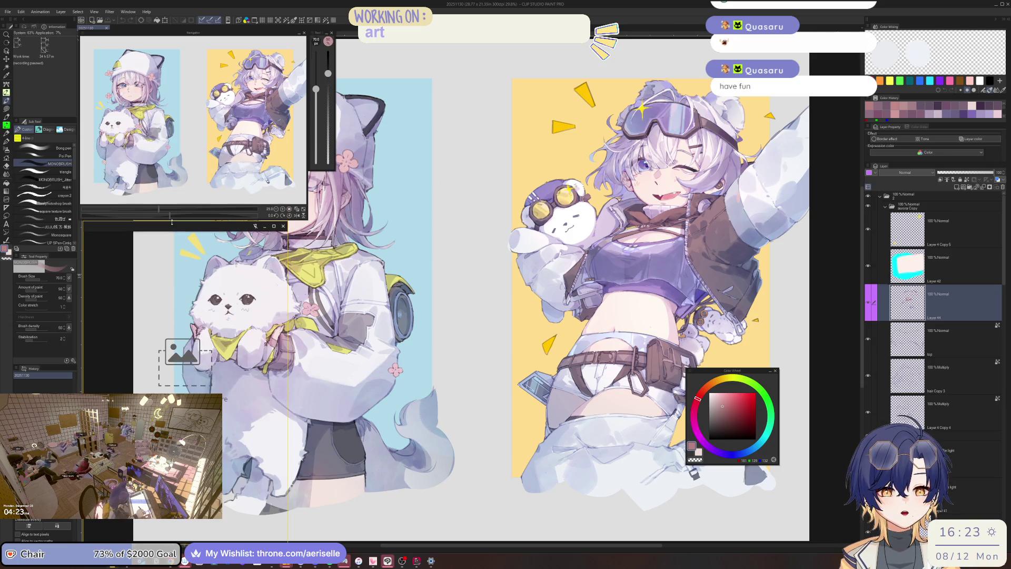
# Load a recently saved .pur board into PureRef to show its reference images.
pyautogui.rightClick(165, 282)
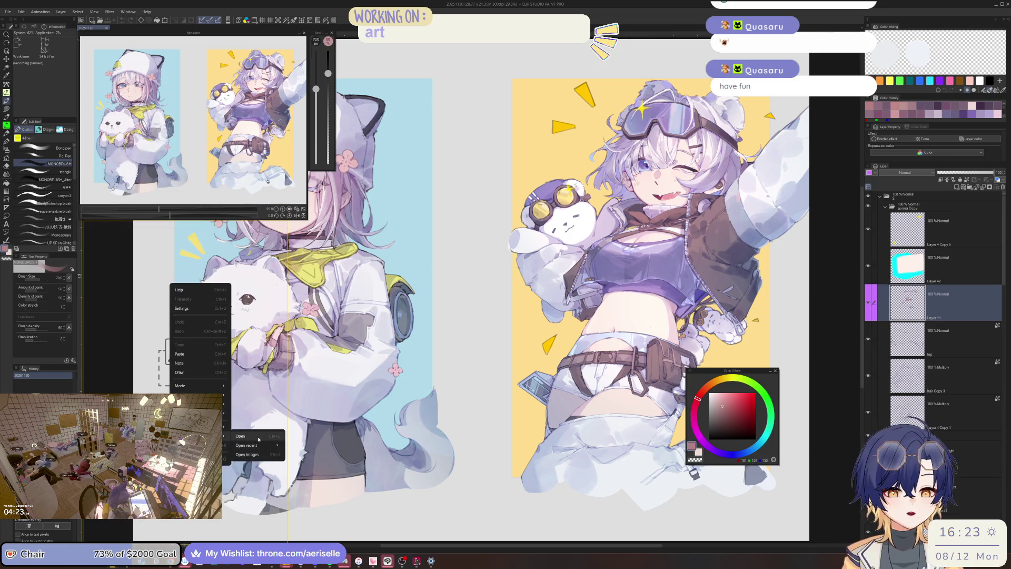
pyautogui.moveTo(266, 447)
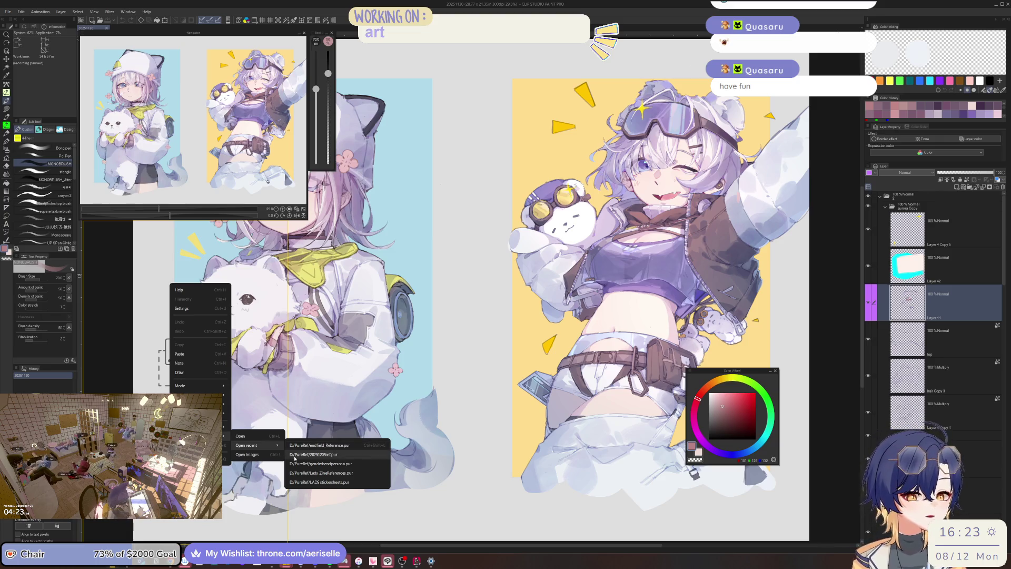
pyautogui.click(290, 450)
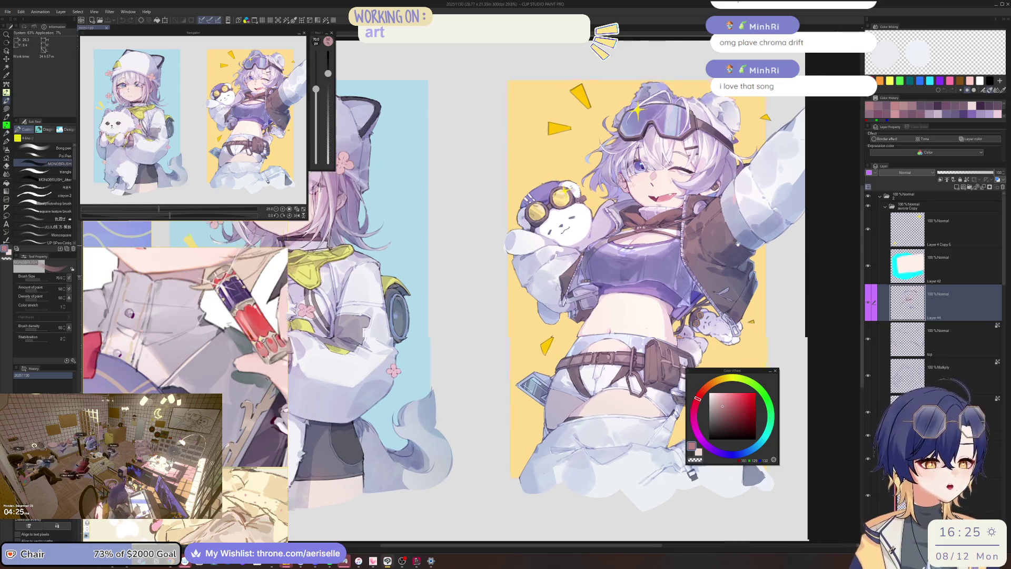
pyautogui.scroll(5, 526, 263)
# Erase a small mark and paint a stroke on the raised sleeve, adjusting brush and eraser sizes.
pyautogui.press('e')
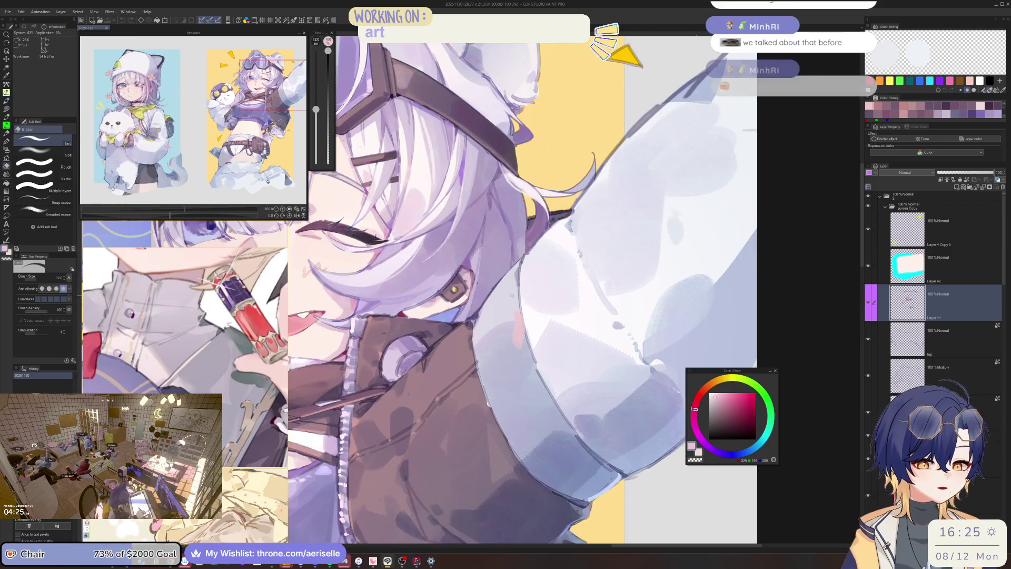
pyautogui.click(514, 355)
pyautogui.press('p')
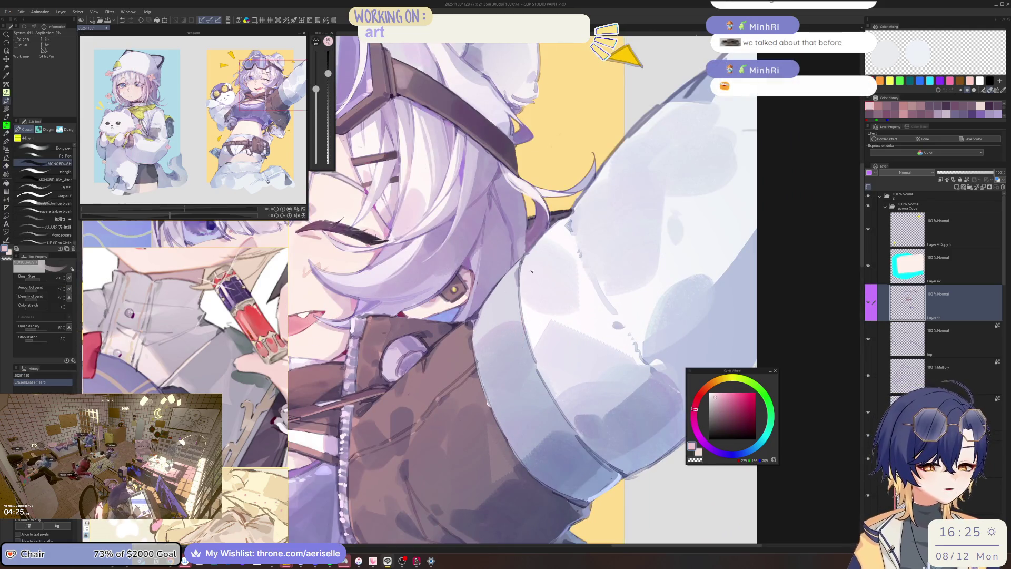
pyautogui.moveTo(515, 336)
pyautogui.mouseDown()
pyautogui.moveTo(542, 323)
pyautogui.moveTo(545, 350)
pyautogui.mouseUp()
pyautogui.press('[')
pyautogui.press('[')
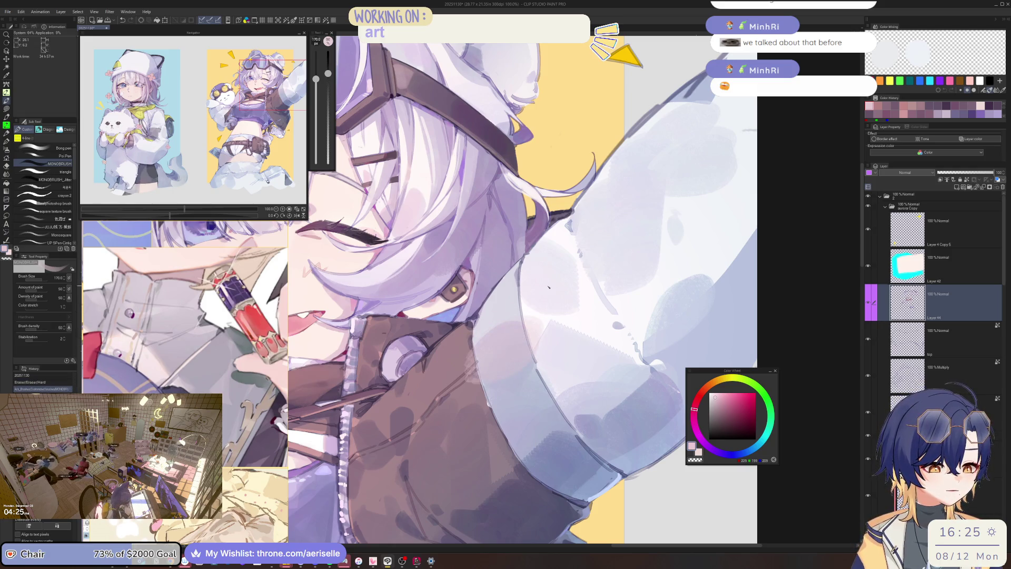
pyautogui.press('e')
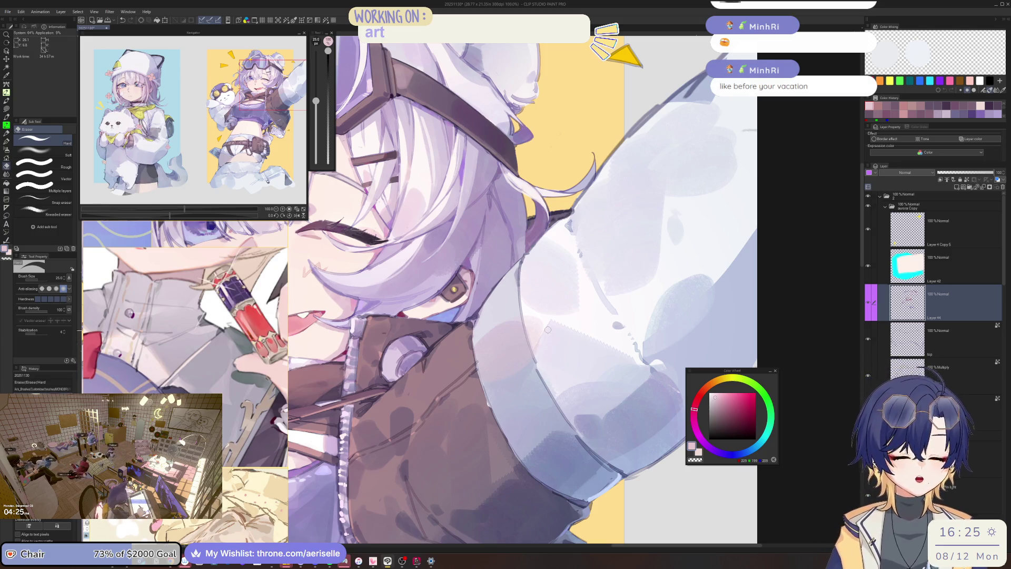
pyautogui.press(']')
pyautogui.press(']')
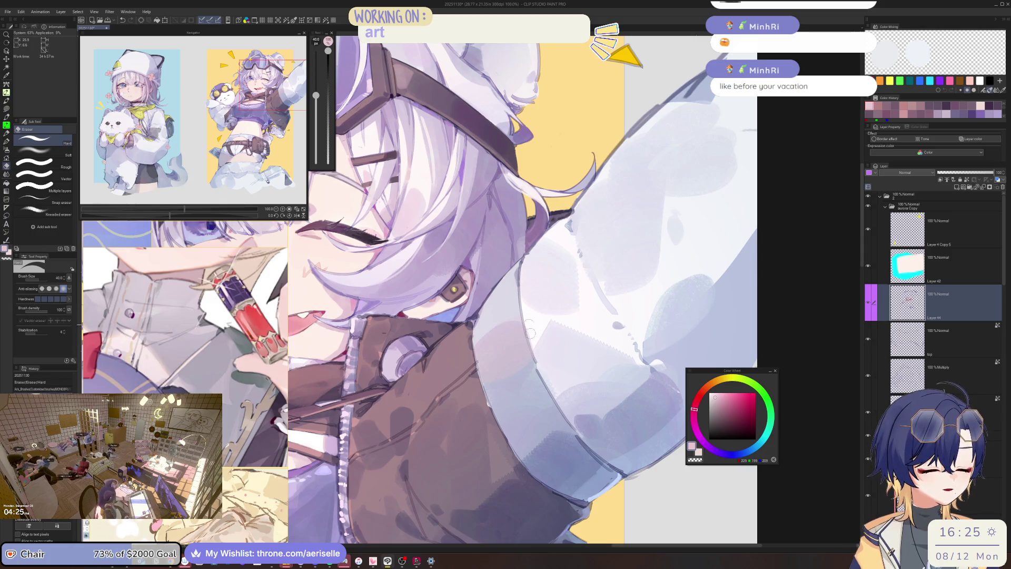
pyautogui.press('p')
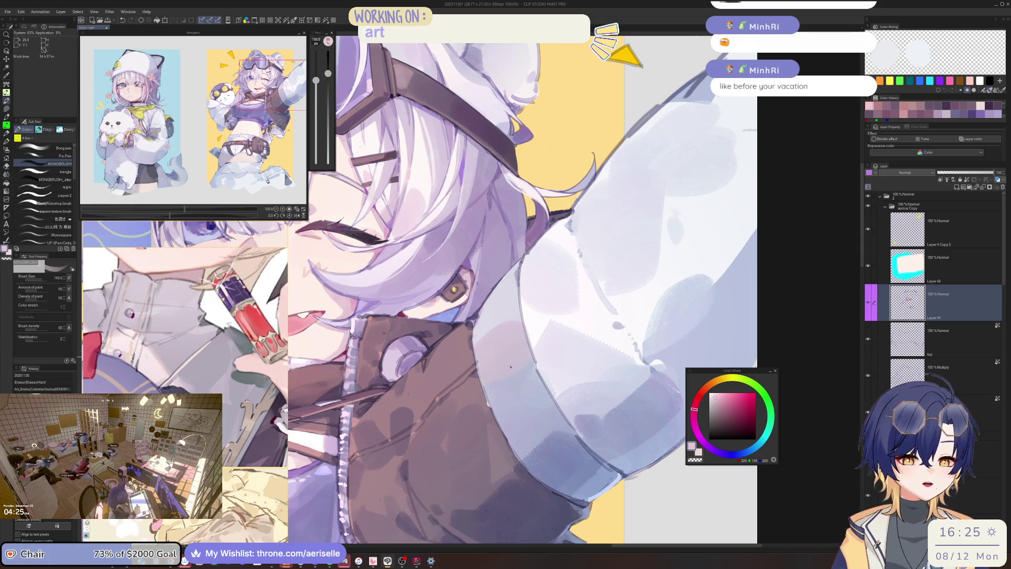
pyautogui.press('[')
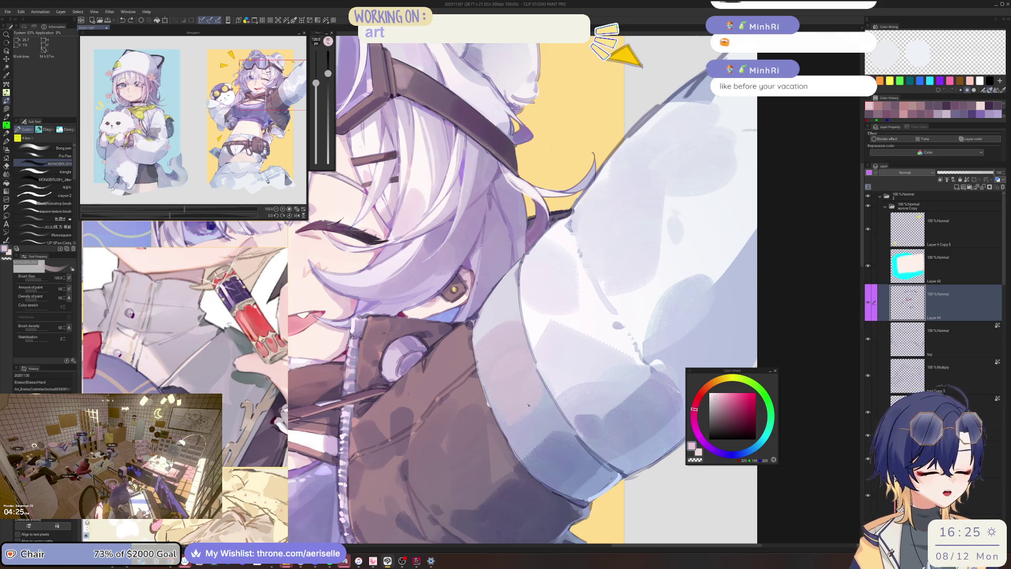
# Zoom out to the upper body, check it mirrored, and pick a lighter pink.
pyautogui.hotkey('ctrl', '-')
pyautogui.press('h')
pyautogui.press('h')
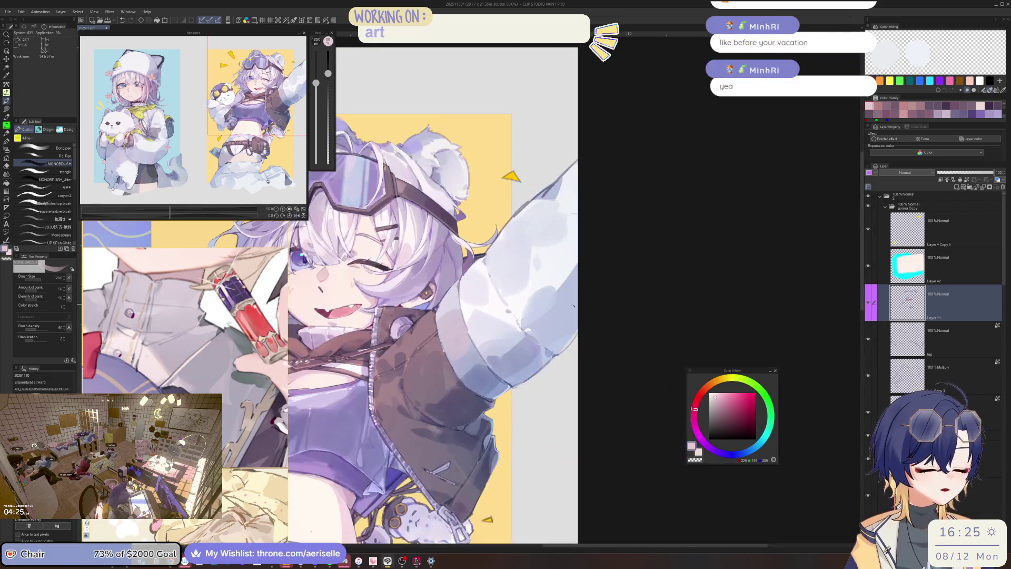
pyautogui.moveTo(568, 347); pyautogui.dragTo(584, 358)
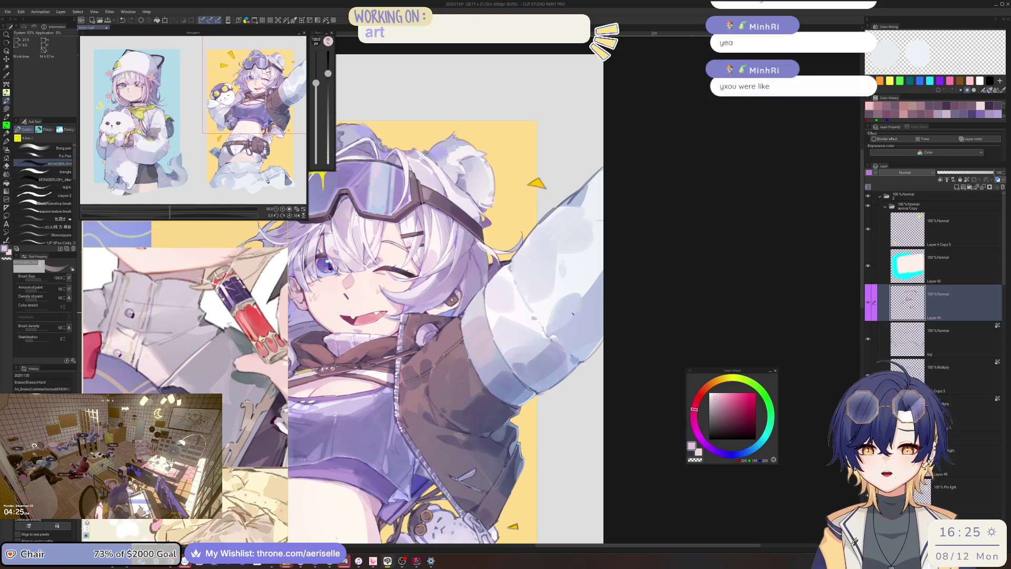
pyautogui.scroll(3, 495, 294)
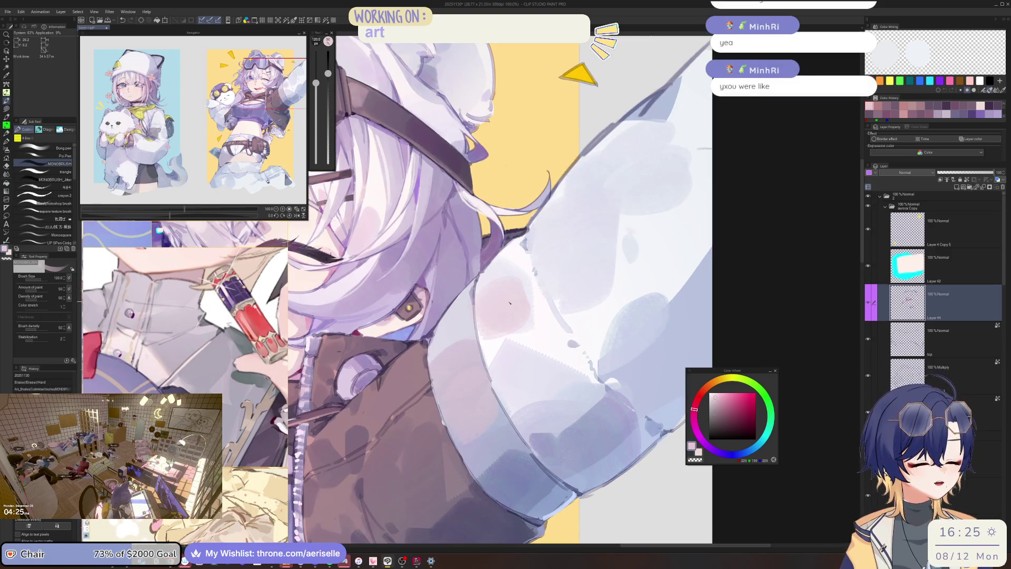
pyautogui.keyDown('alt'); pyautogui.click(537, 299); pyautogui.keyUp('alt')
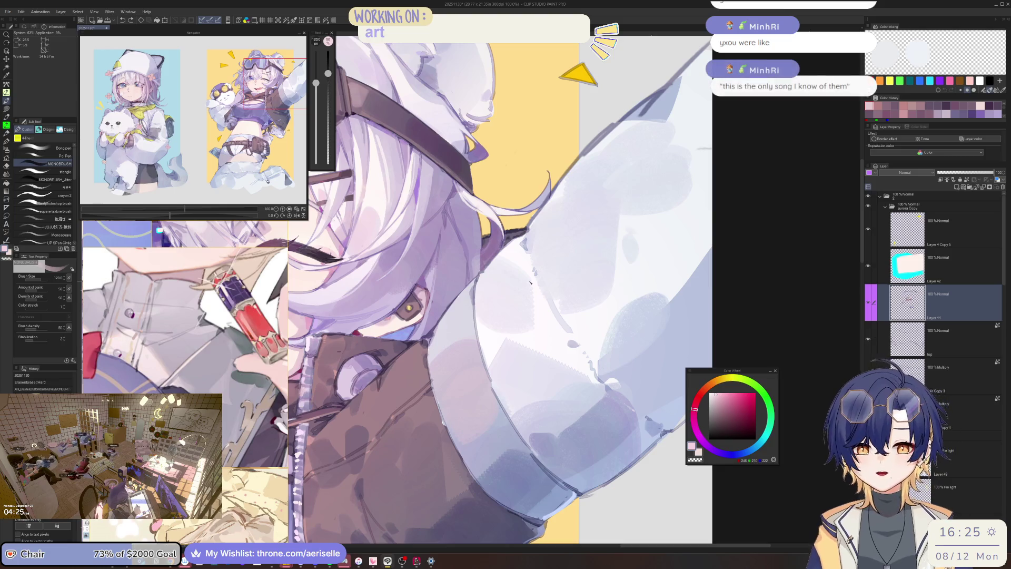
pyautogui.scroll(2, 500, 360)
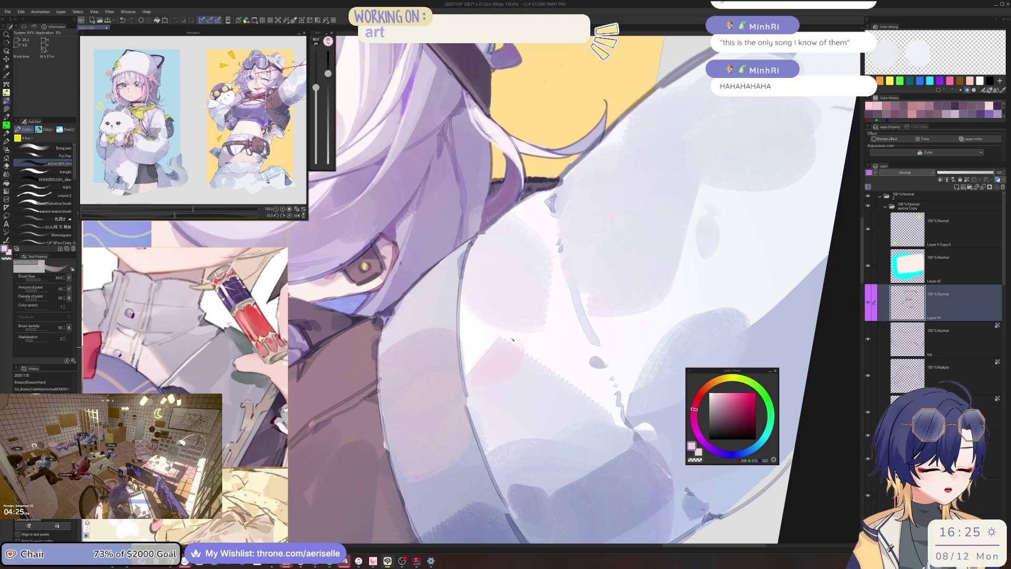
pyautogui.scroll(-4, 513, 339)
pyautogui.scroll(3, 512, 340)
# Erase on the sleeve, recheck the goggles and sleeve mirrored, and return to a smaller brush.
pyautogui.press('e')
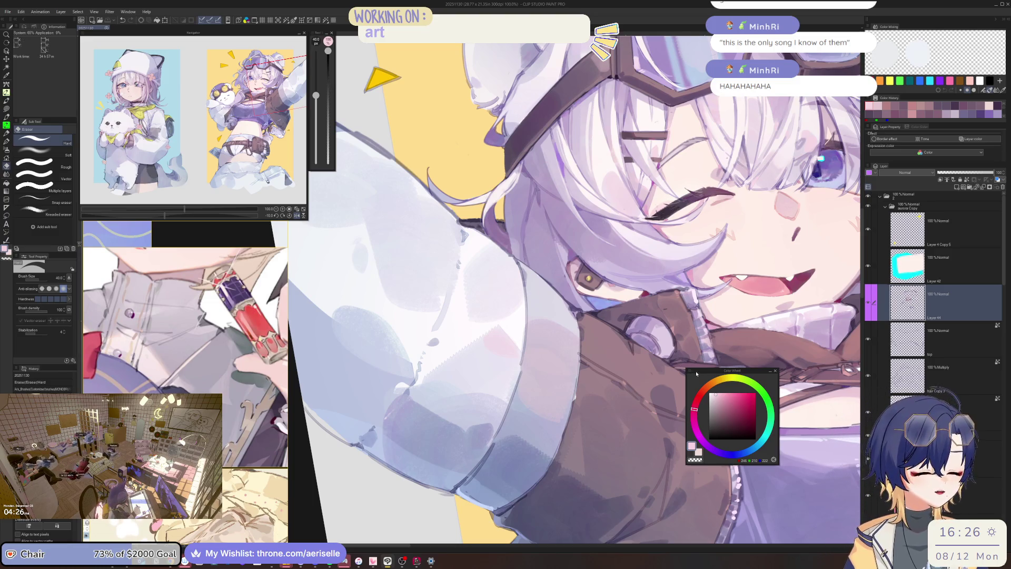
pyautogui.press('h')
pyautogui.moveTo(552, 320); pyautogui.dragTo(609, 391)
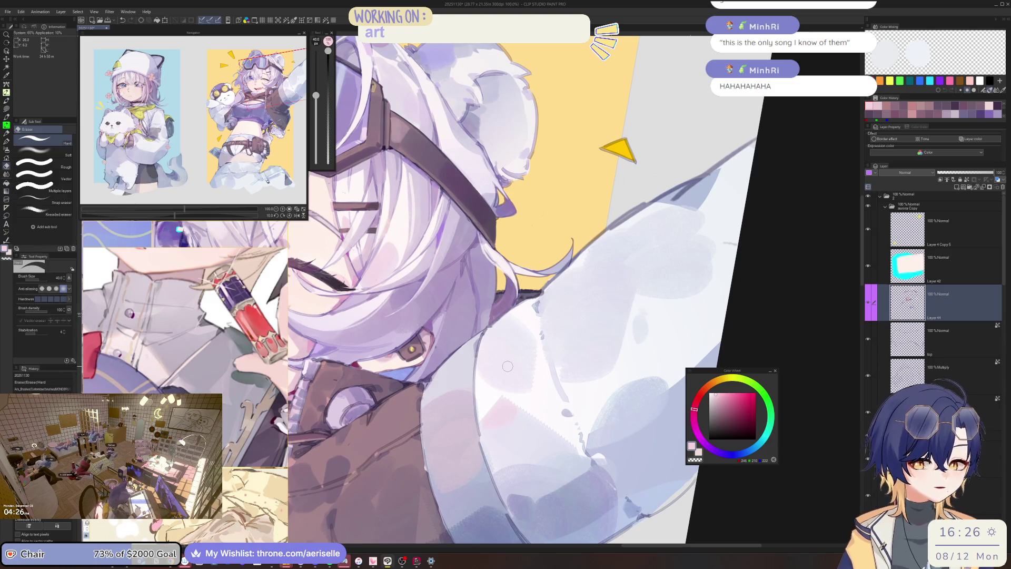
pyautogui.scroll(-2, 508, 366)
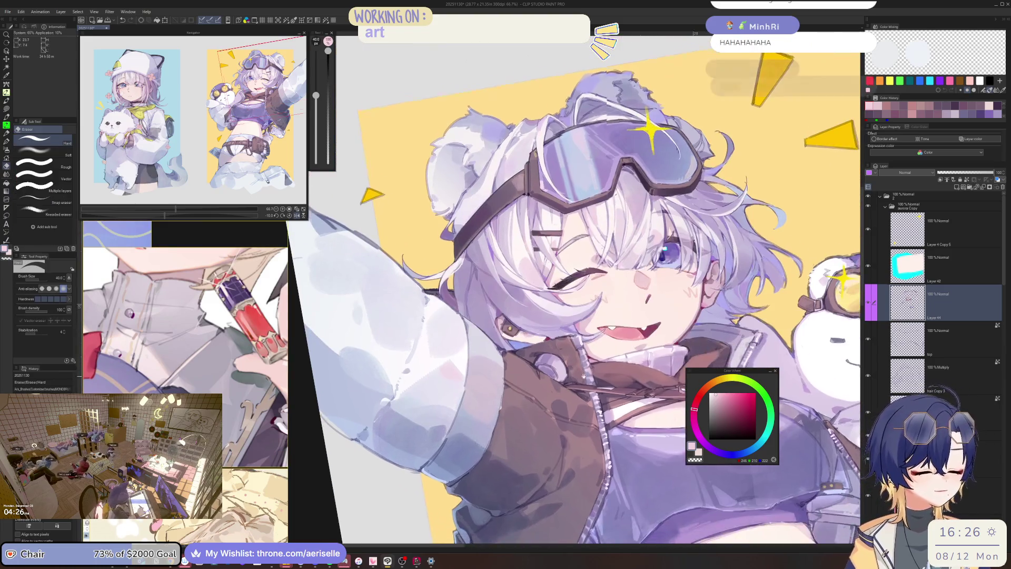
pyautogui.press('b')
pyautogui.scroll(5, 553, 358)
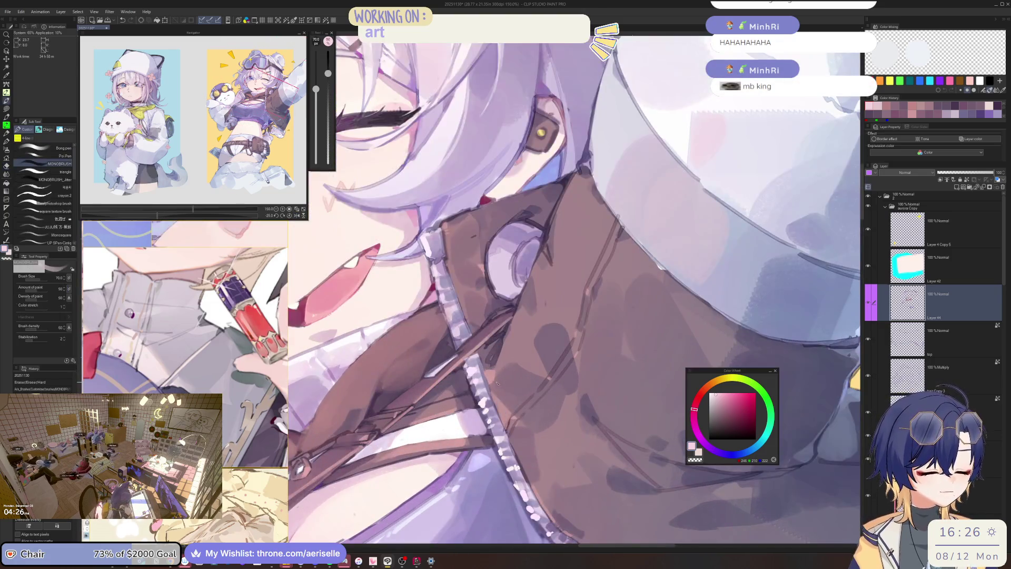
pyautogui.press('[')
pyautogui.press('[')
pyautogui.press('[')
# Raise the Color Wheel, set brush size 5, pick a saturated pink, and angle the view onto the collar.
pyautogui.moveTo(718, 371)
pyautogui.mouseDown()
pyautogui.moveTo(717, 292)
pyautogui.moveTo(717, 365)
pyautogui.moveTo(677, 209)
pyautogui.moveTo(590, 167)
pyautogui.mouseUp()
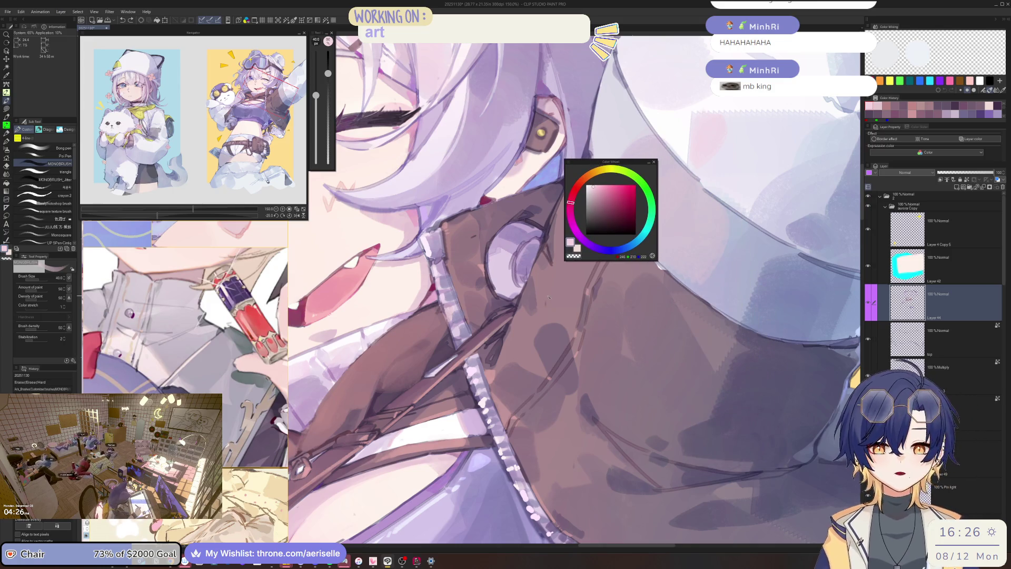
pyautogui.scroll(3, 550, 298)
pyautogui.moveTo(316, 95); pyautogui.dragTo(316, 119)
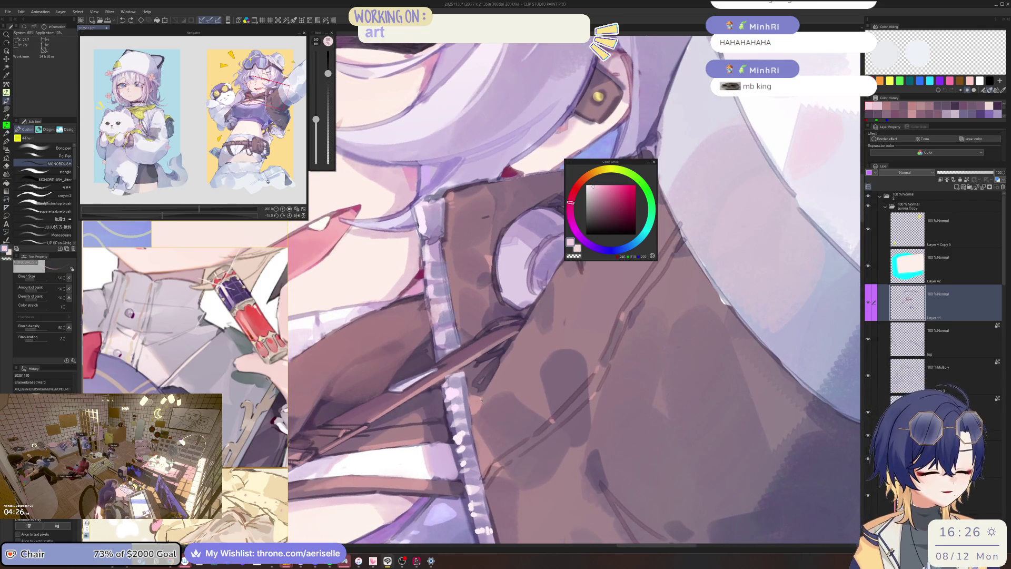
pyautogui.scroll(-2, 482, 400)
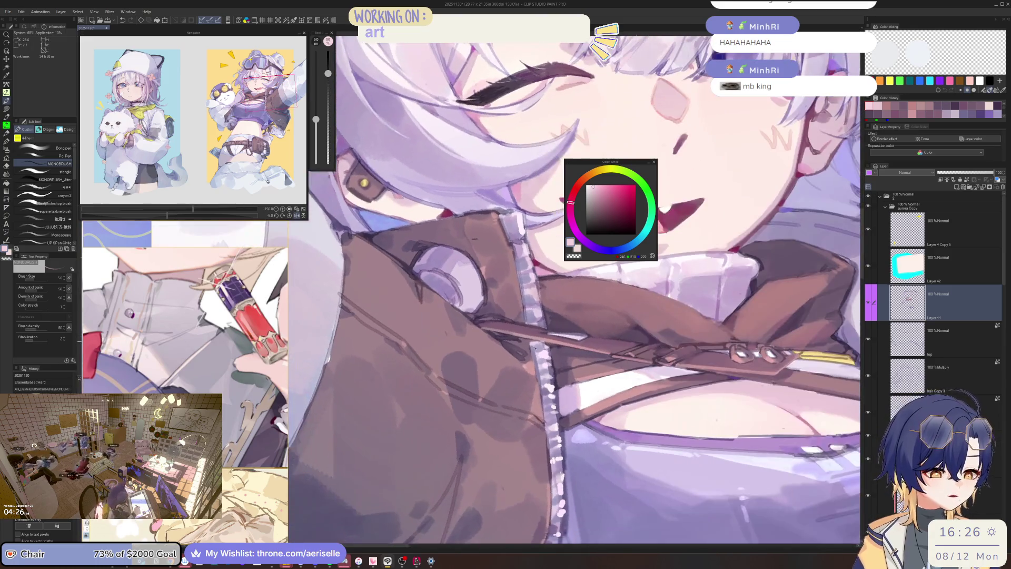
pyautogui.scroll(2, 527, 364)
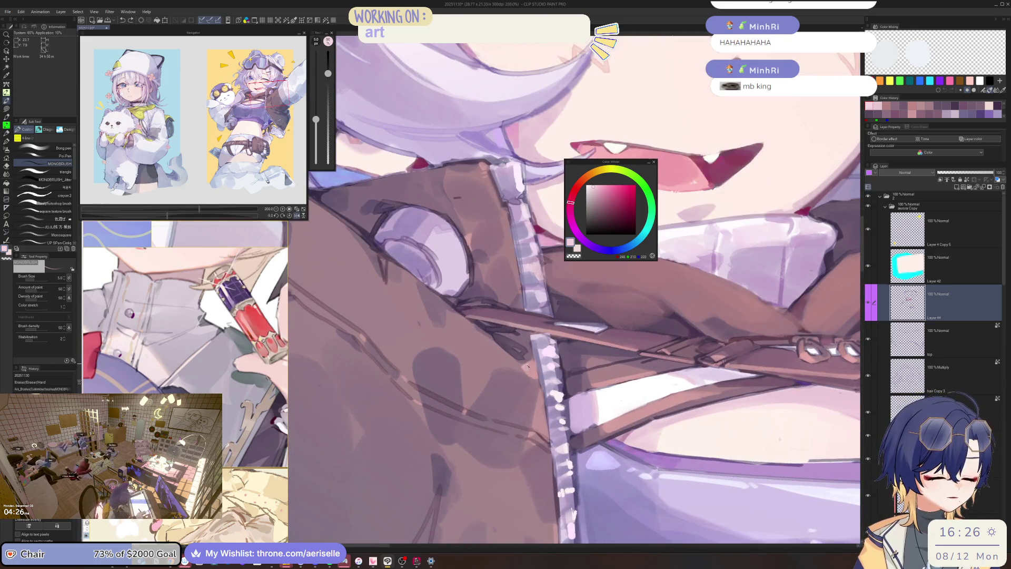
pyautogui.scroll(-5, 527, 365)
pyautogui.scroll(5, 498, 374)
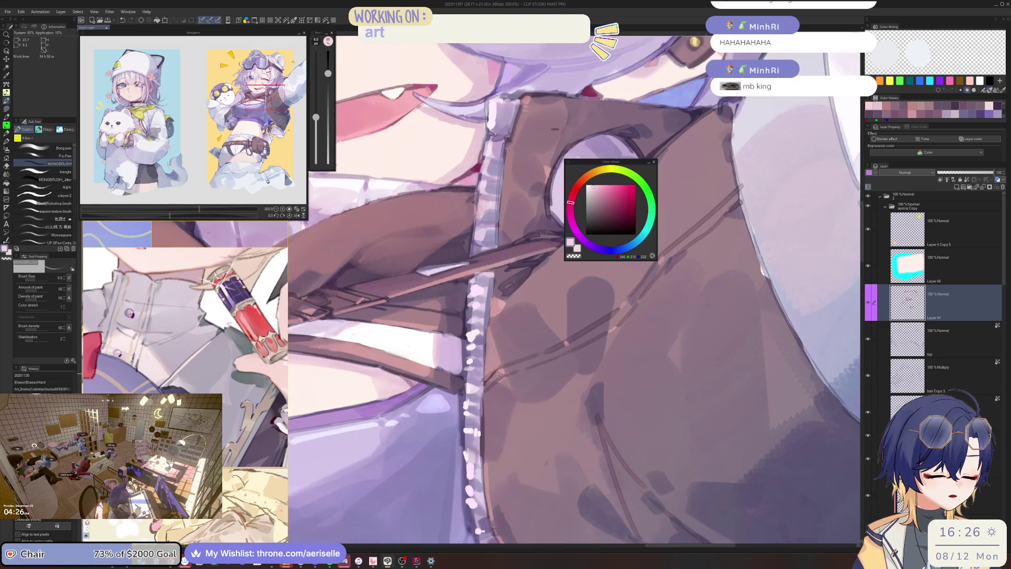
pyautogui.scroll(1, 497, 375)
pyautogui.click(603, 183)
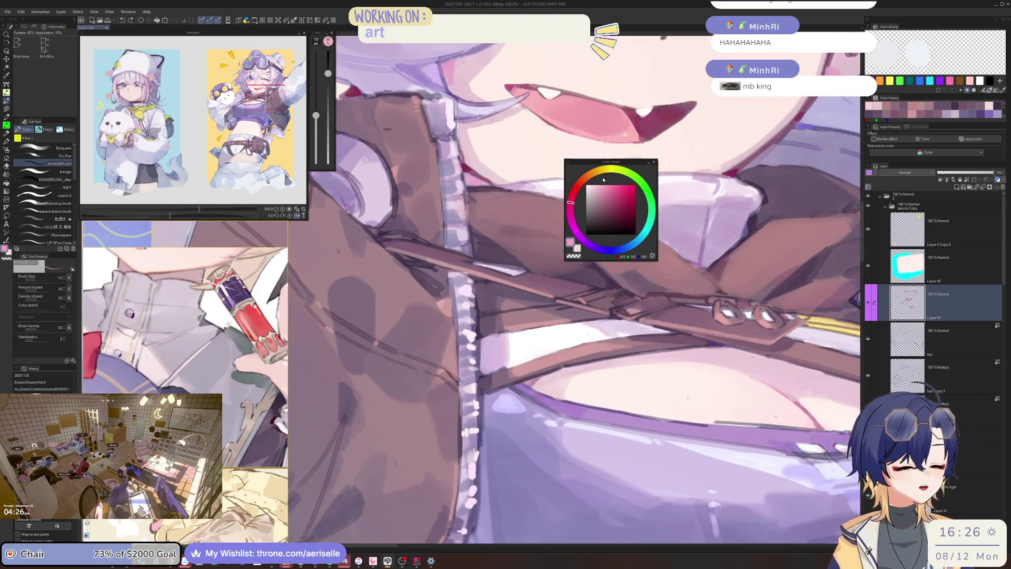
pyautogui.moveTo(501, 345); pyautogui.dragTo(474, 350)
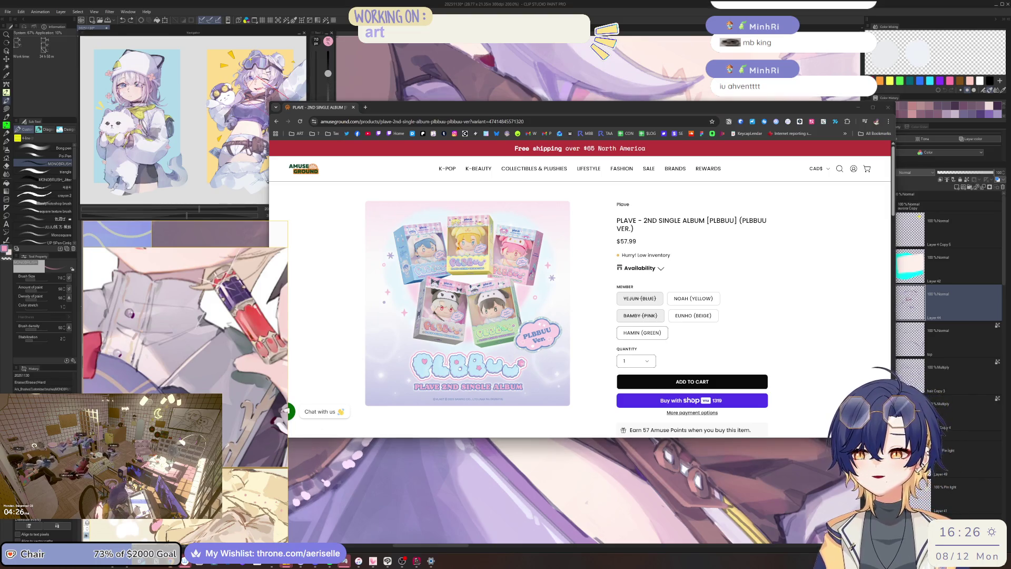
# Enlarge the PLBBUU album image in the lightbox, zoom in and out, then close it.
pyautogui.click(492, 314)
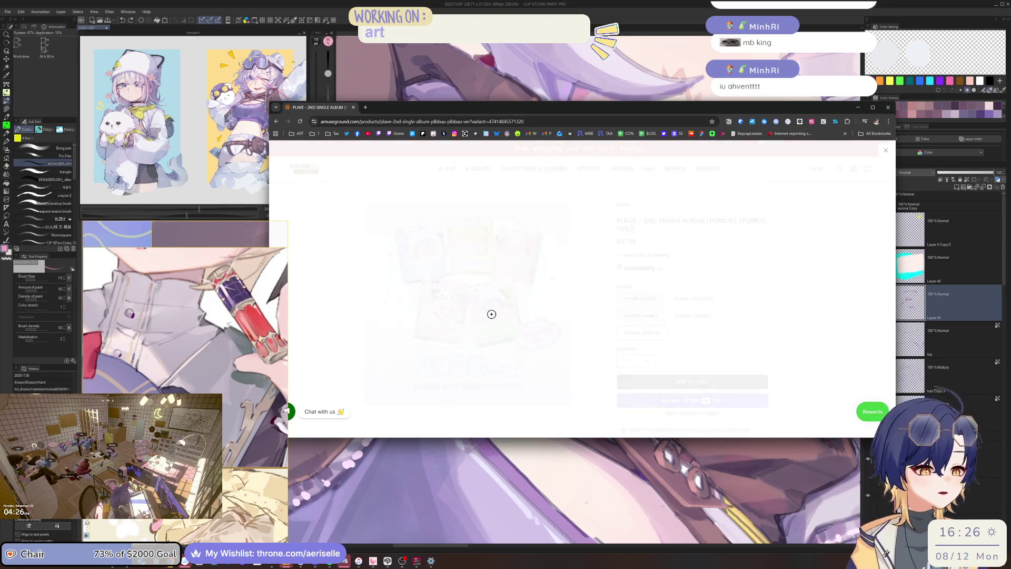
pyautogui.click(583, 263)
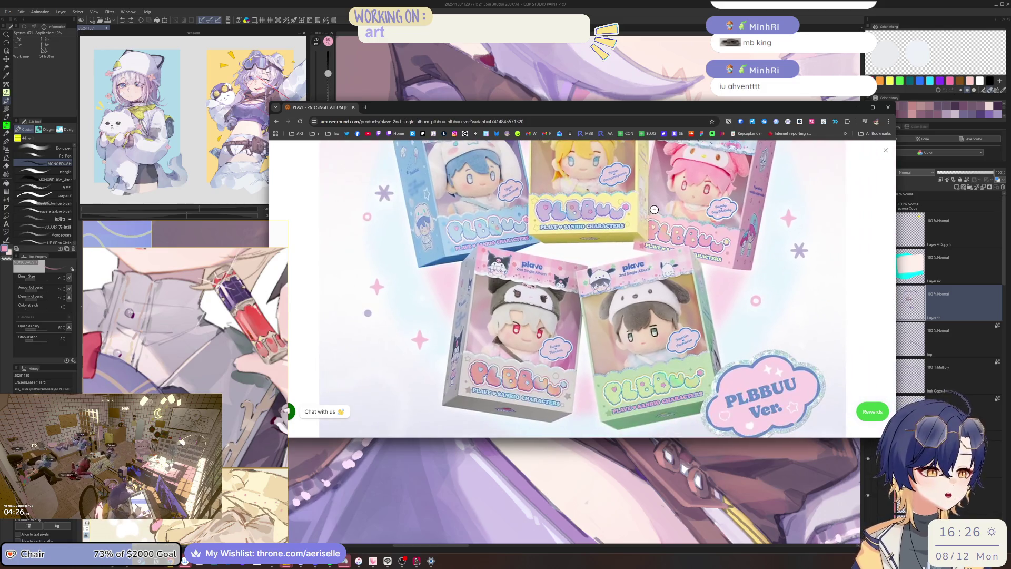
pyautogui.click(665, 205)
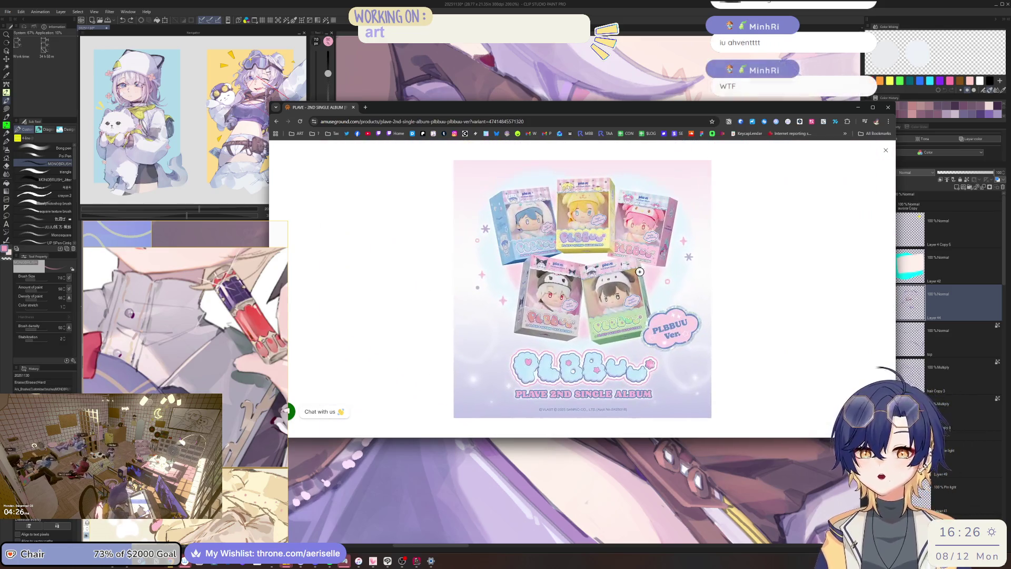
pyautogui.click(886, 150)
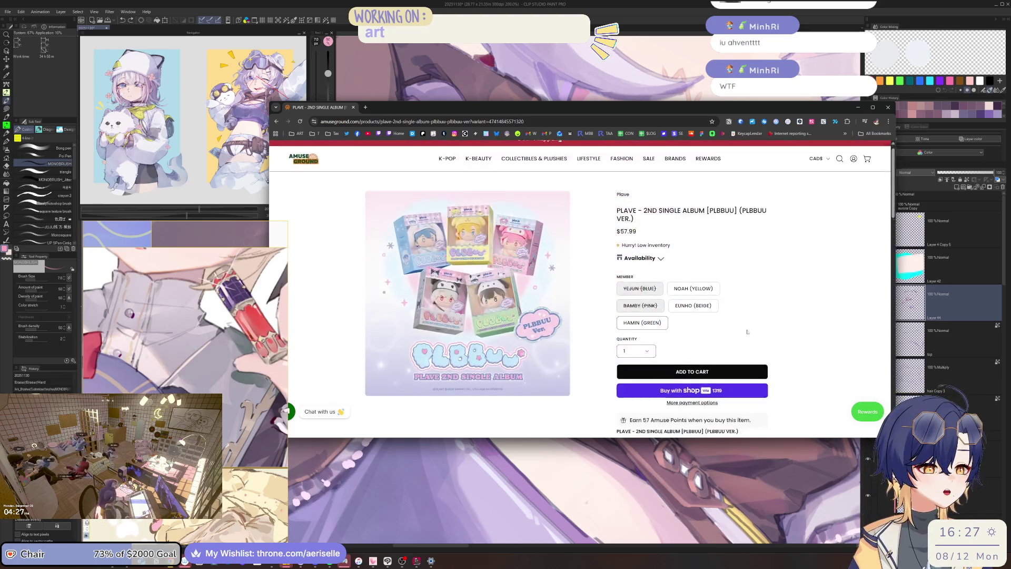
pyautogui.scroll(-5, 709, 322)
# Open the album details image in its own tab at full size and scroll through it.
pyautogui.rightClick(710, 322)
pyautogui.click(710, 324)
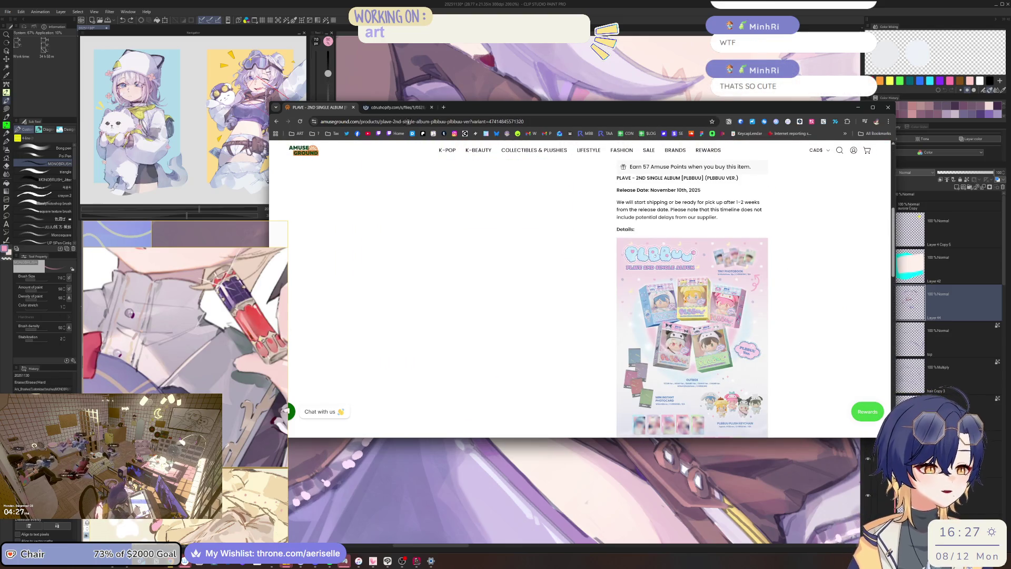
pyautogui.click(398, 108)
pyautogui.click(612, 240)
pyautogui.scroll(-5, 612, 241)
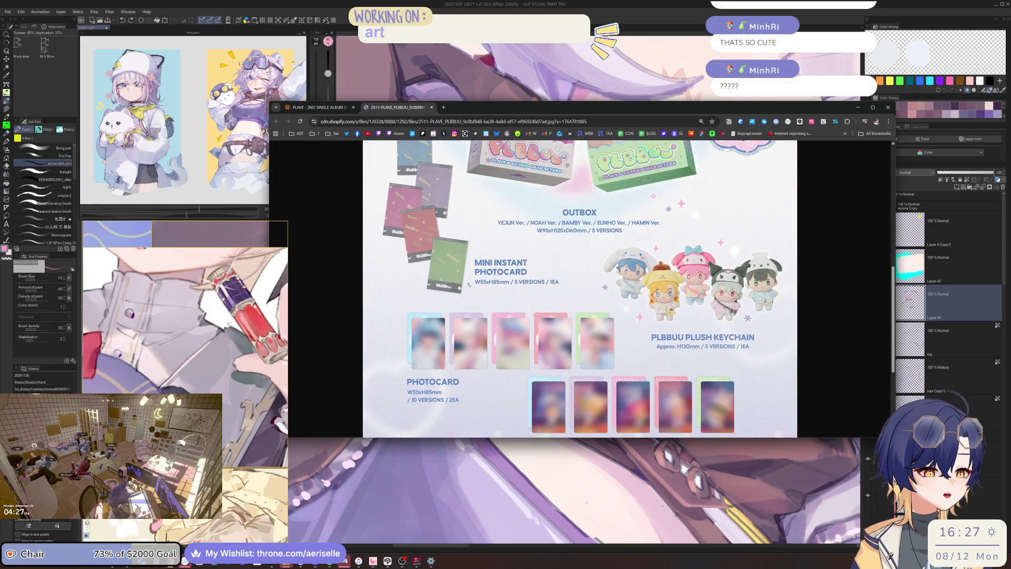
pyautogui.scroll(-3, 468, 285)
pyautogui.scroll(2, 516, 256)
pyautogui.scroll(-2, 614, 348)
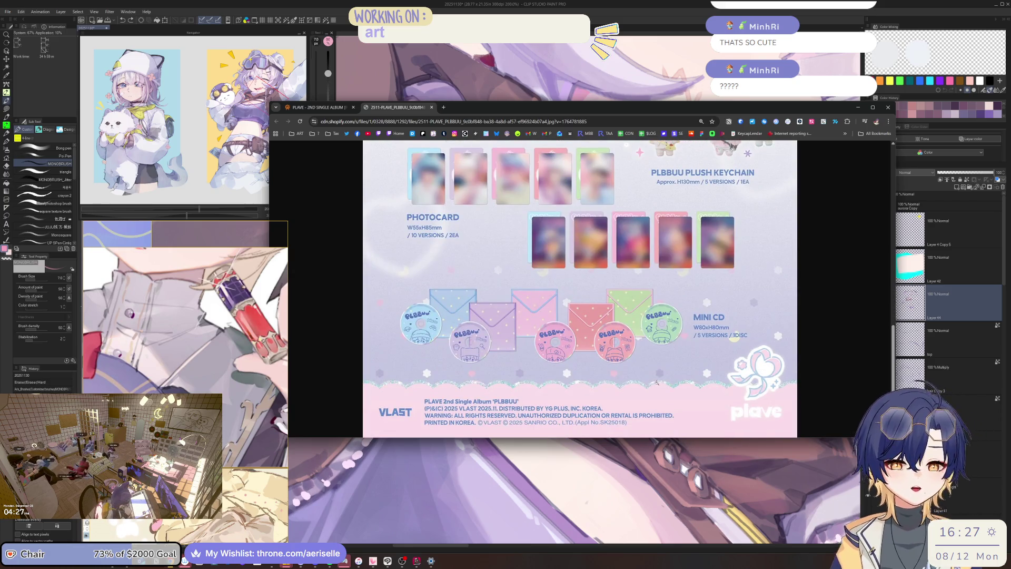
pyautogui.scroll(6, 657, 382)
pyautogui.scroll(-3, 709, 358)
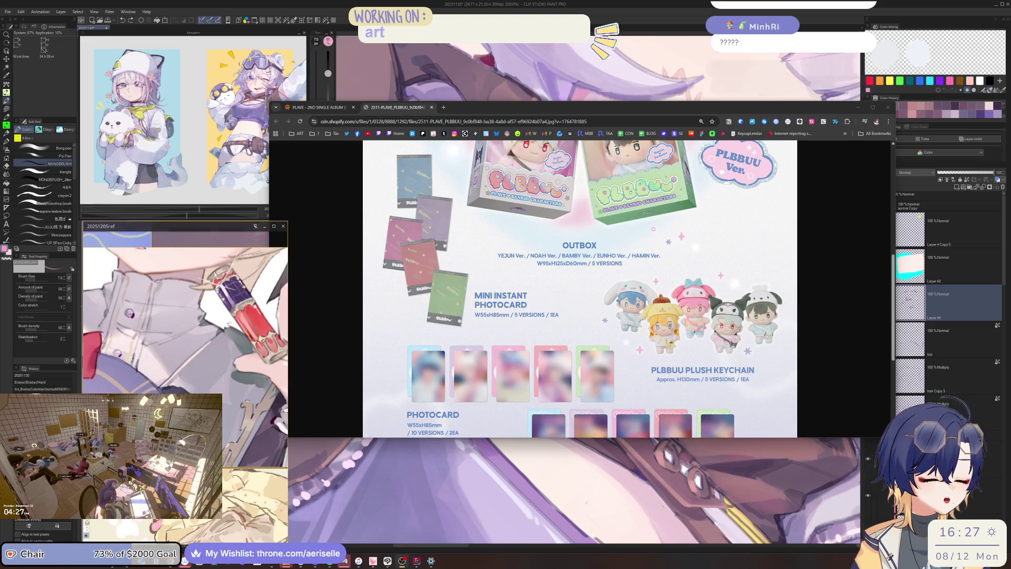
pyautogui.scroll(4, 705, 317)
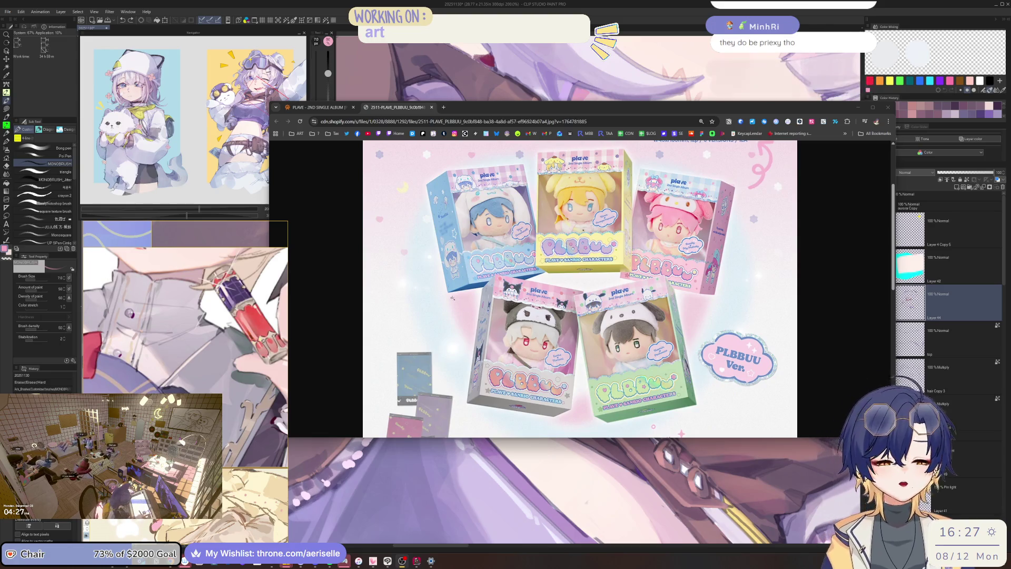
# Return to the PLBBUU product page and open the Plave vendor collection.
pyautogui.click(316, 107)
pyautogui.scroll(5, 711, 248)
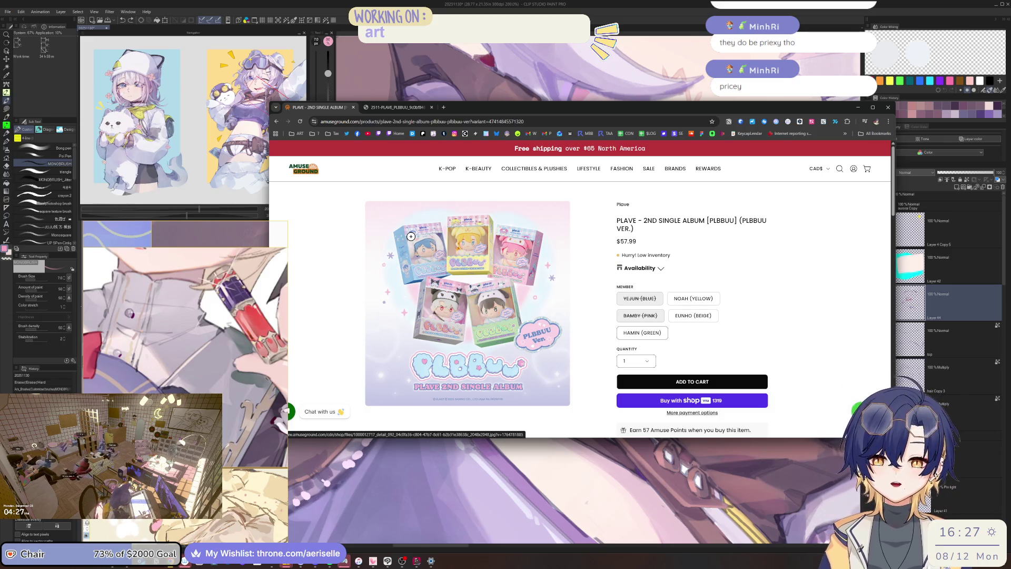
pyautogui.click(623, 204)
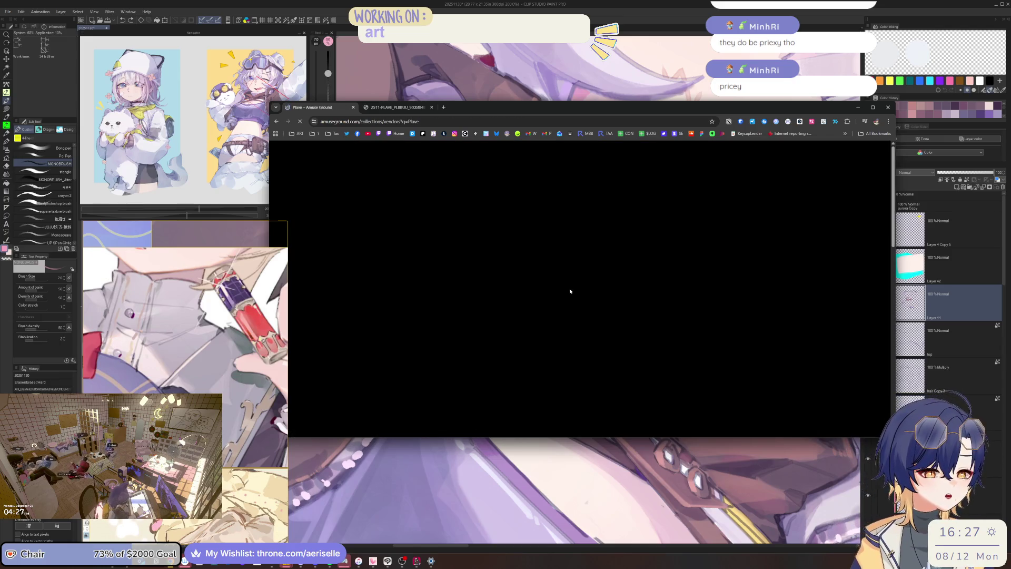
pyautogui.scroll(-1, 564, 258)
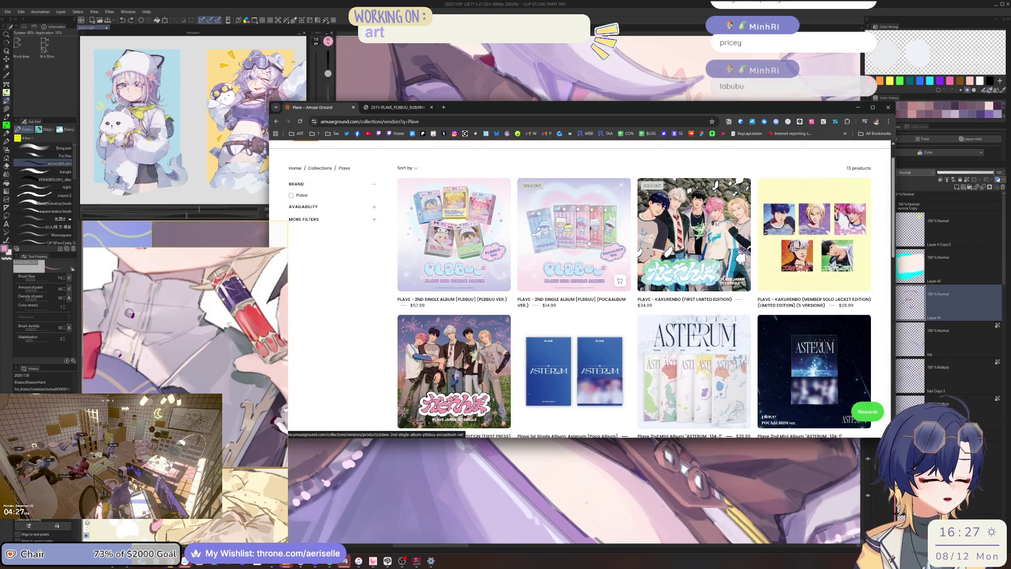
pyautogui.scroll(-5, 588, 241)
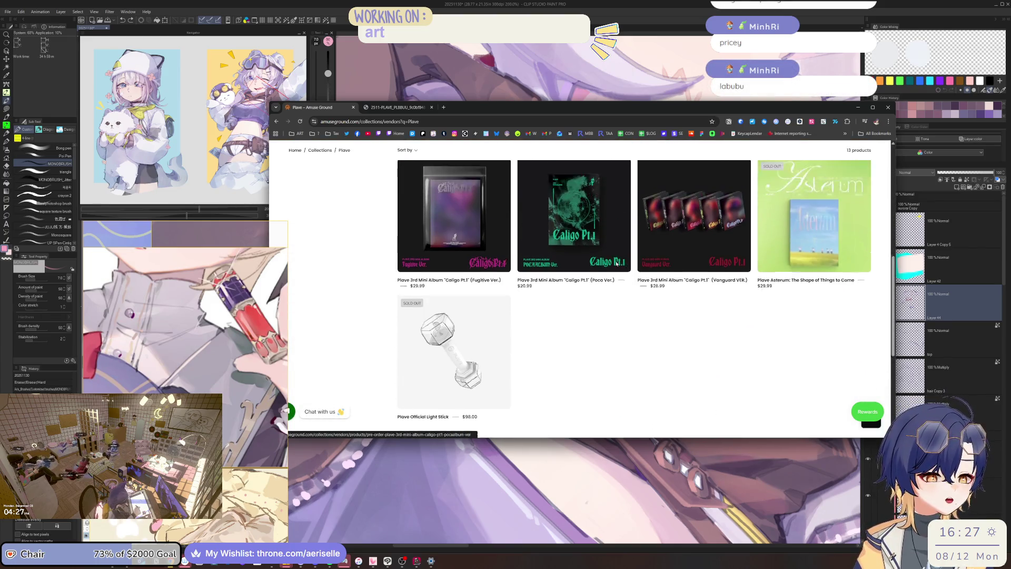
pyautogui.scroll(7, 616, 263)
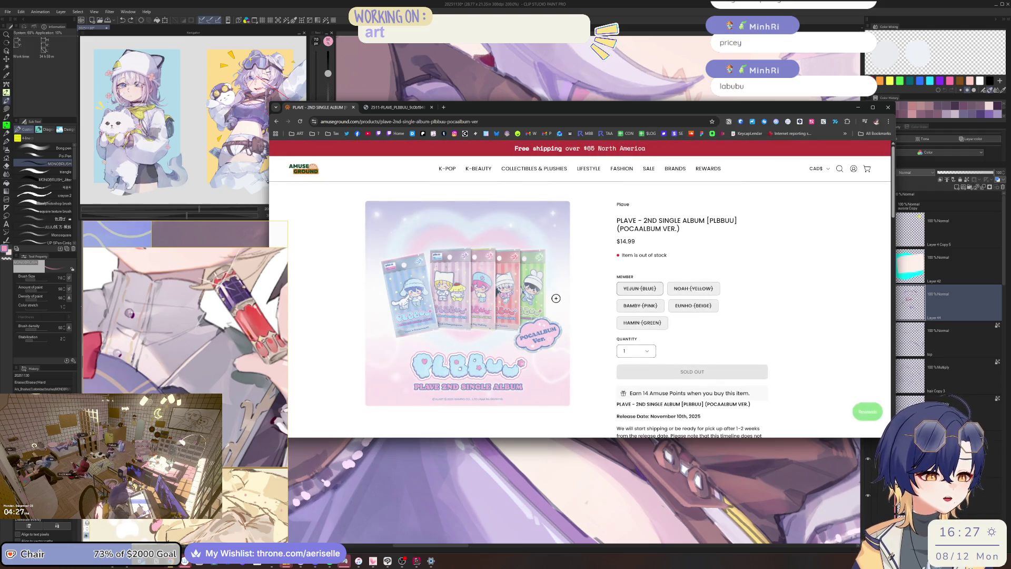
pyautogui.click(504, 304)
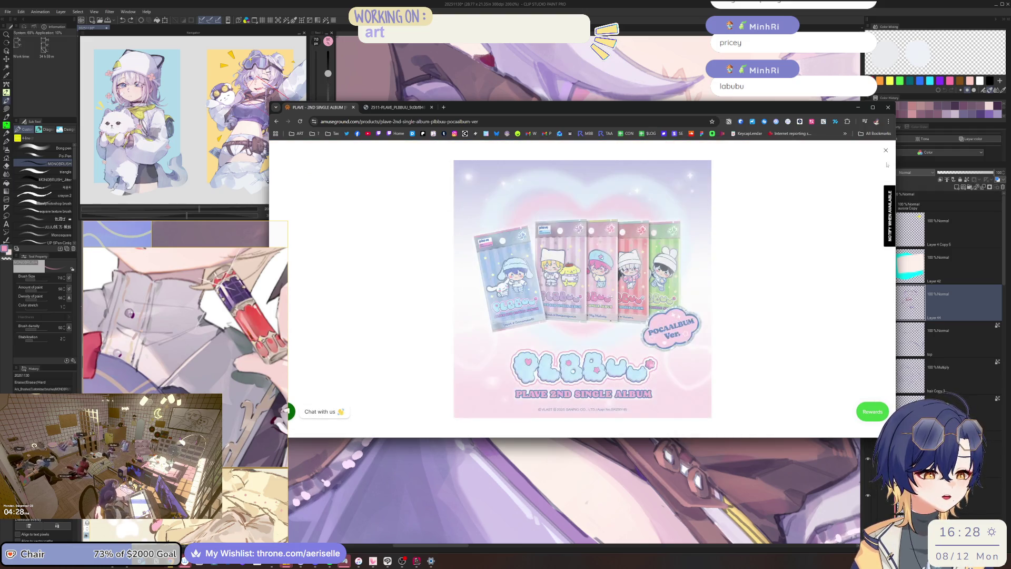
pyautogui.click(886, 151)
pyautogui.scroll(-10, 694, 286)
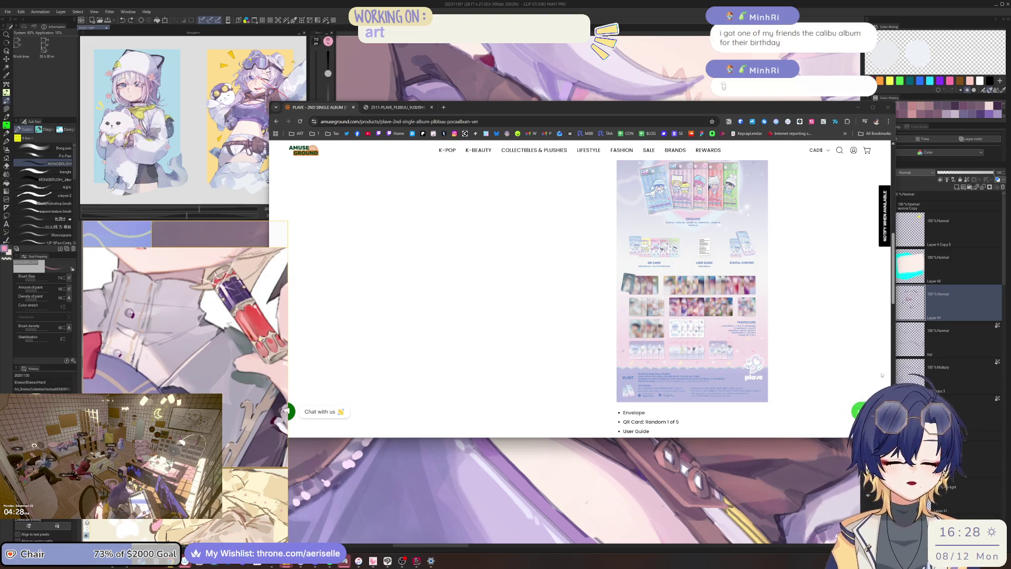
pyautogui.click(832, 332)
pyautogui.hotkey('alt', 'Left')
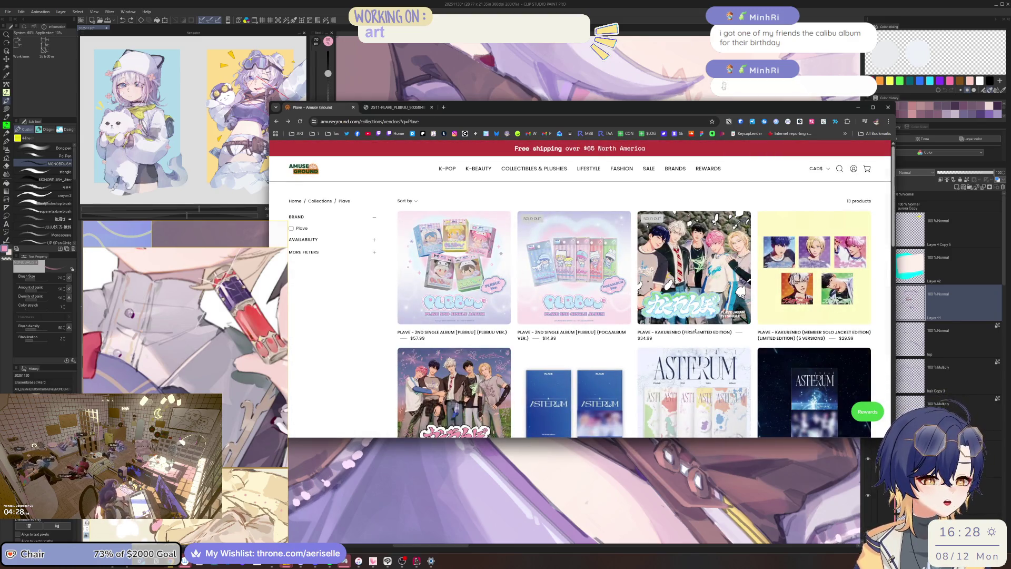
pyautogui.scroll(-2, 696, 331)
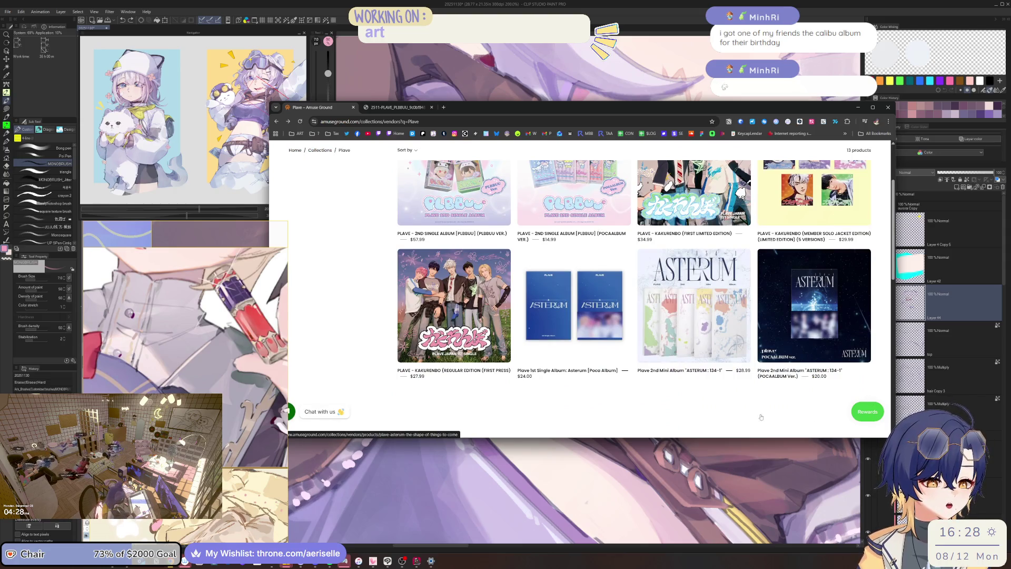
pyautogui.scroll(2, 696, 405)
pyautogui.scroll(-8, 697, 405)
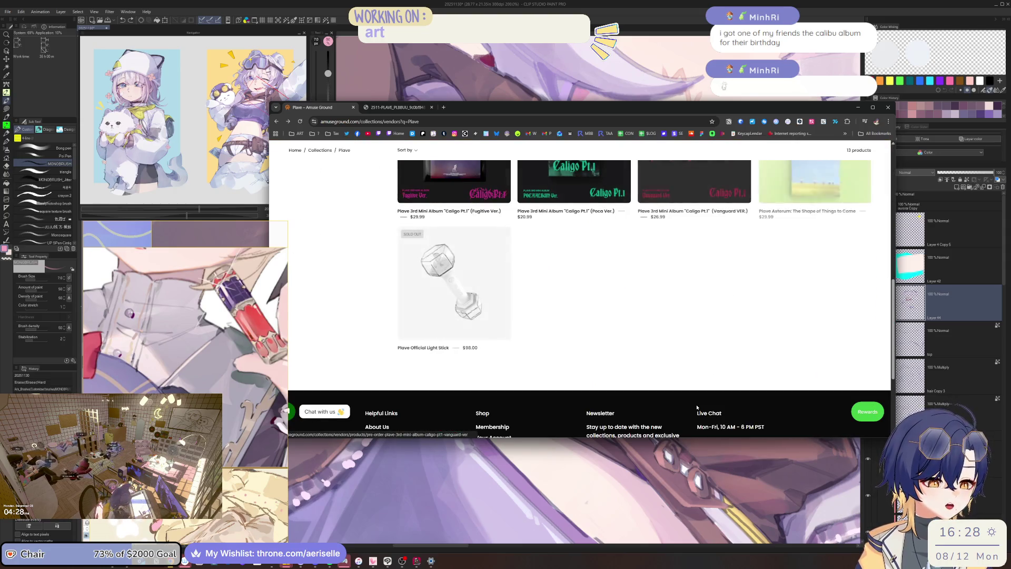
pyautogui.scroll(2, 697, 407)
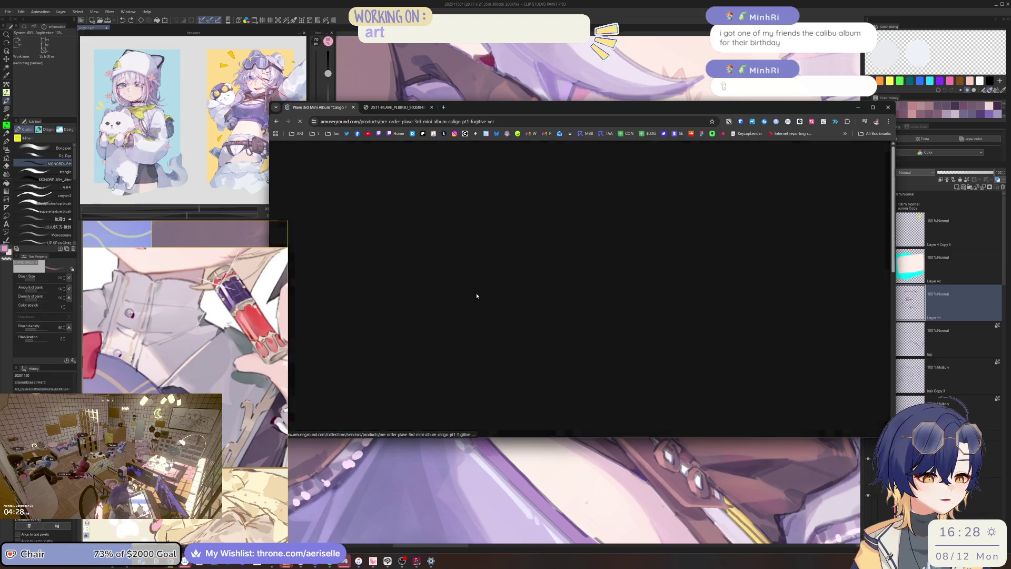
pyautogui.scroll(-10, 643, 305)
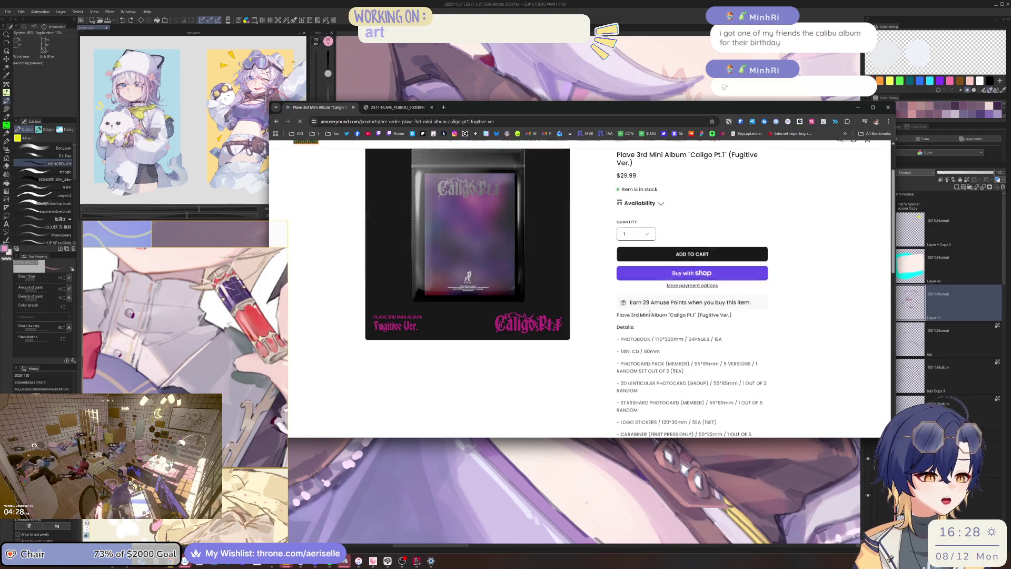
pyautogui.scroll(3, 684, 332)
pyautogui.scroll(5, 684, 331)
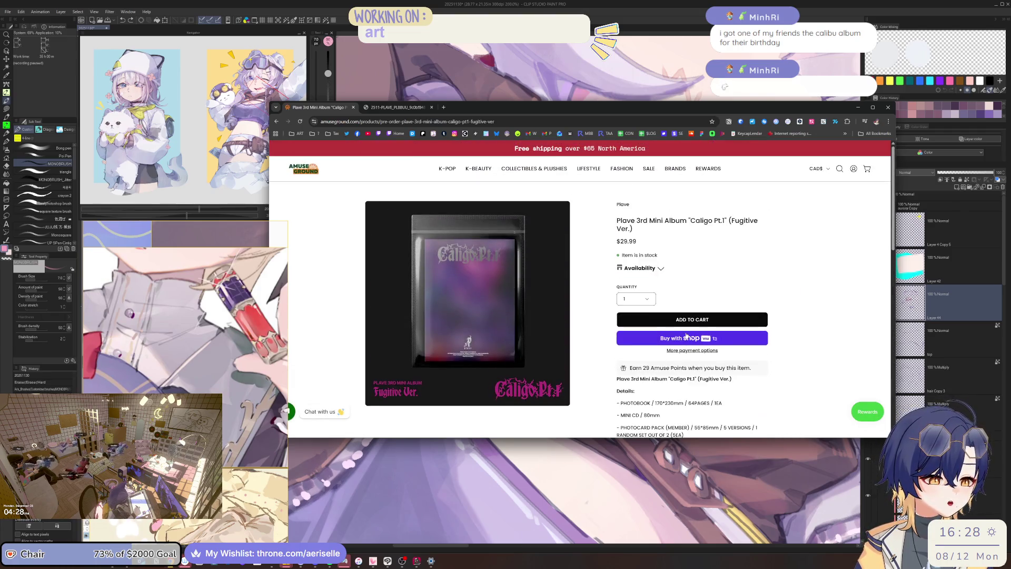
pyautogui.scroll(-3, 684, 332)
pyautogui.moveTo(643, 283); pyautogui.dragTo(639, 302)
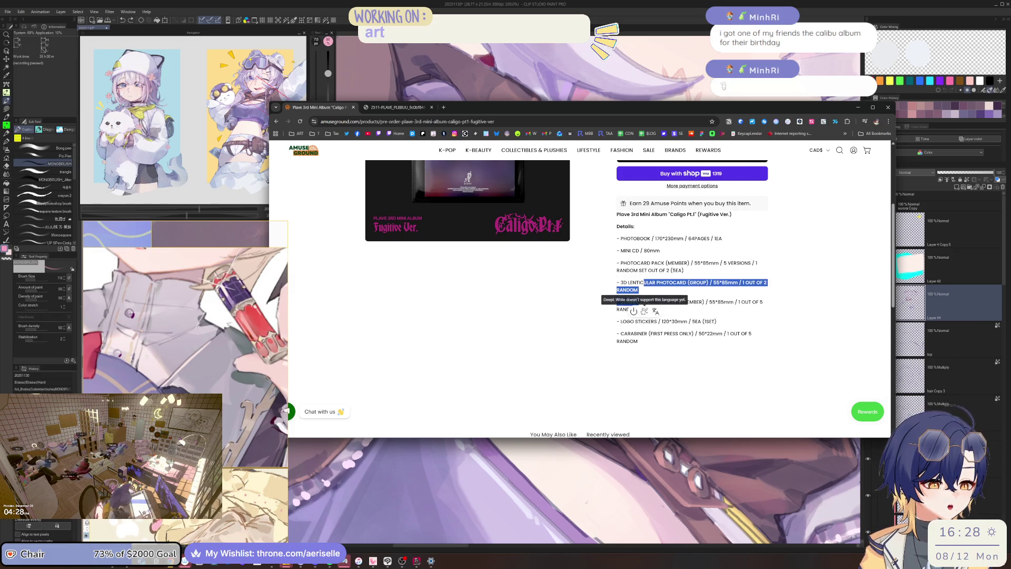
pyautogui.click(632, 246)
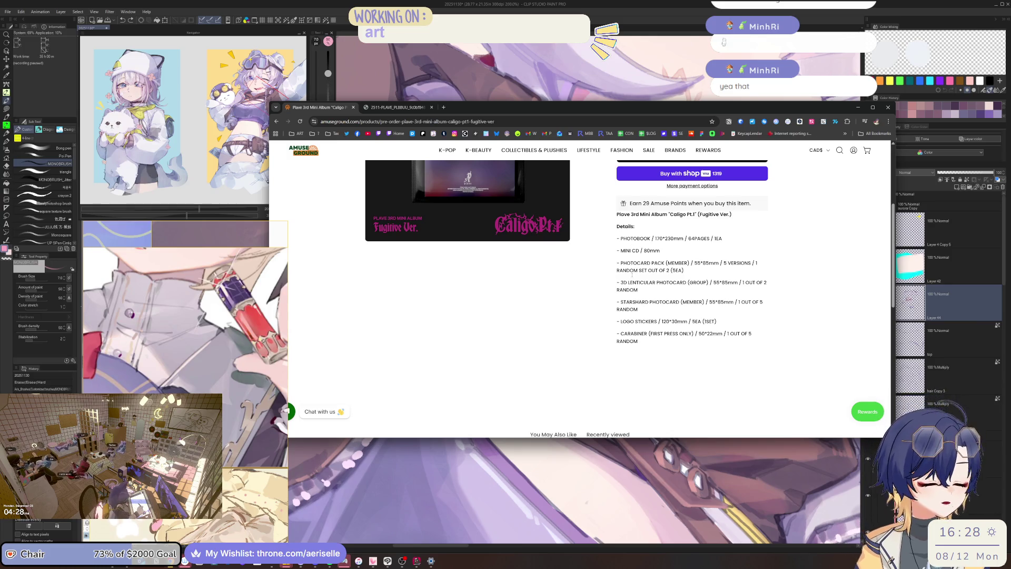
pyautogui.scroll(5, 567, 345)
pyautogui.hotkey('alt', 'Left')
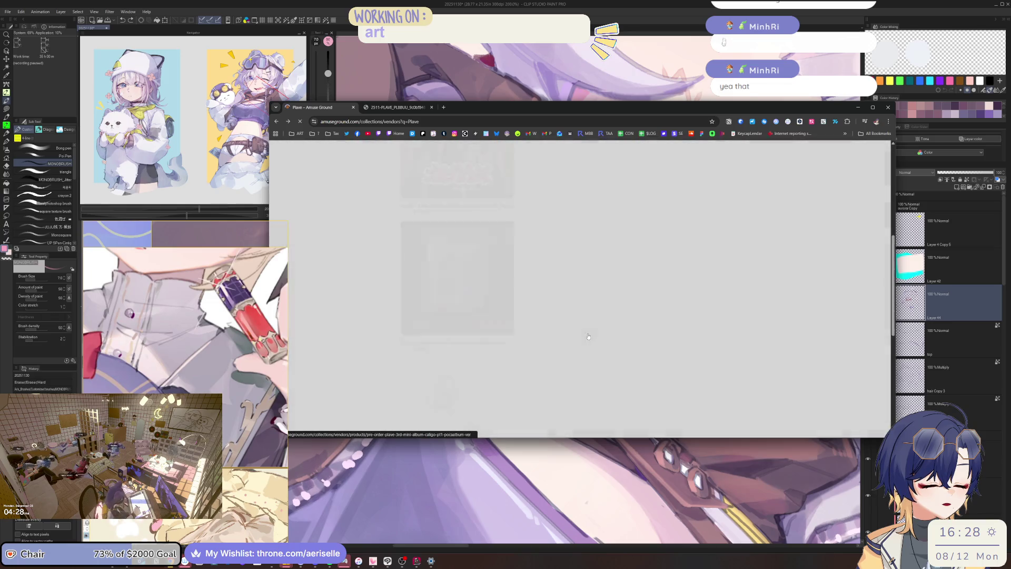
pyautogui.scroll(3, 684, 306)
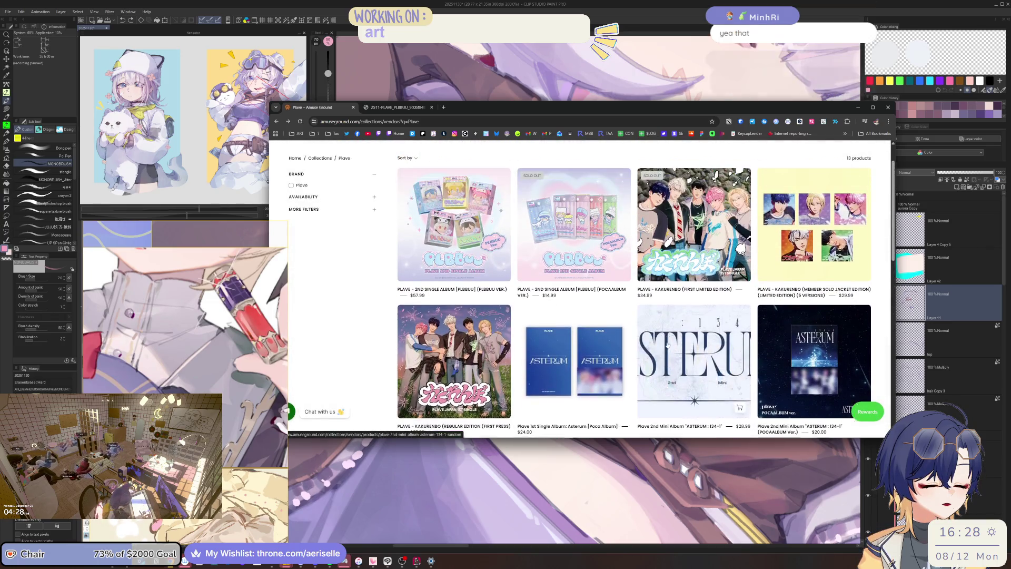
# Review the KAKURENBO First Limited Edition product contents, then close the browser.
pyautogui.click(707, 269)
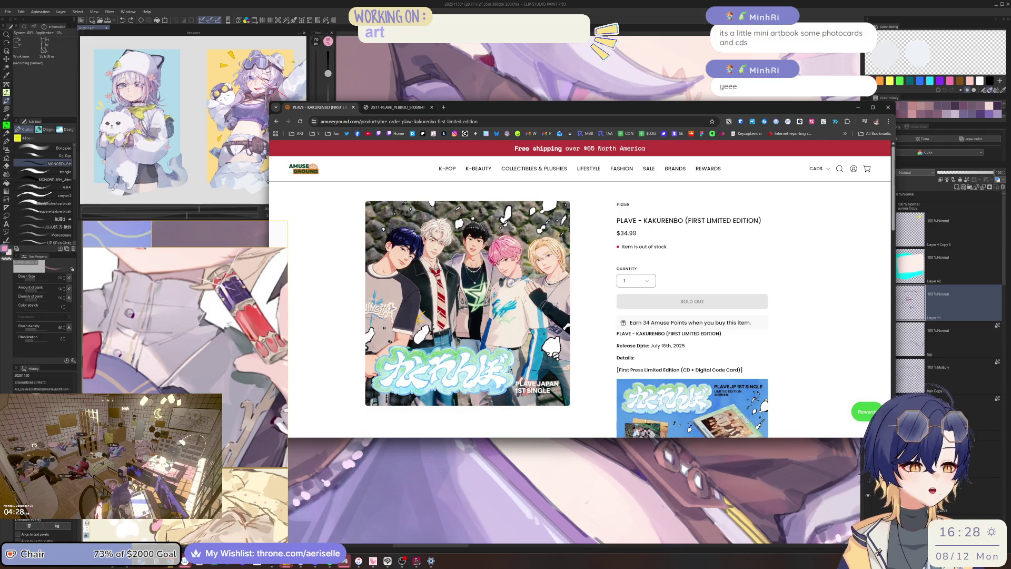
pyautogui.scroll(-3, 481, 304)
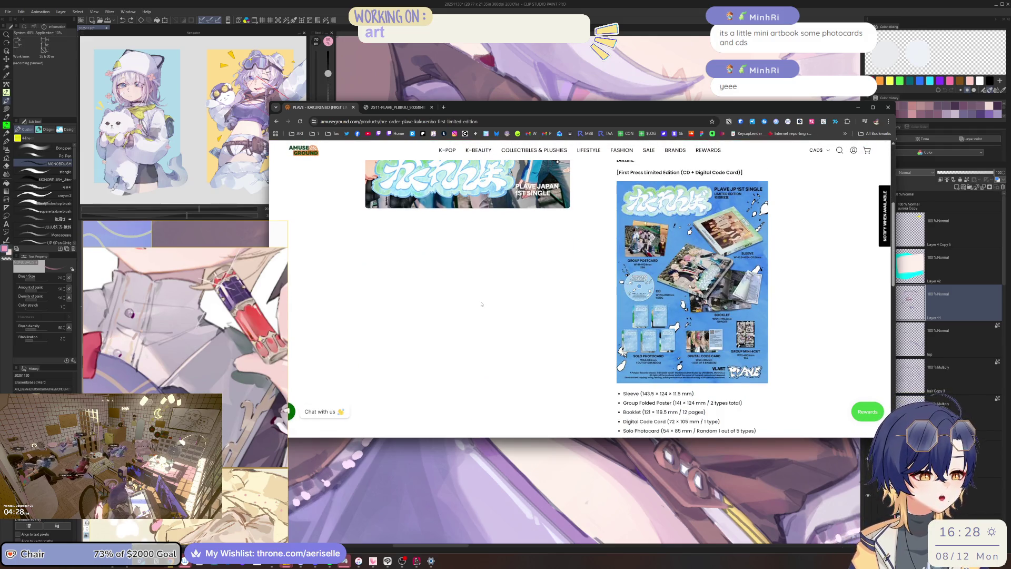
pyautogui.scroll(-10, 640, 315)
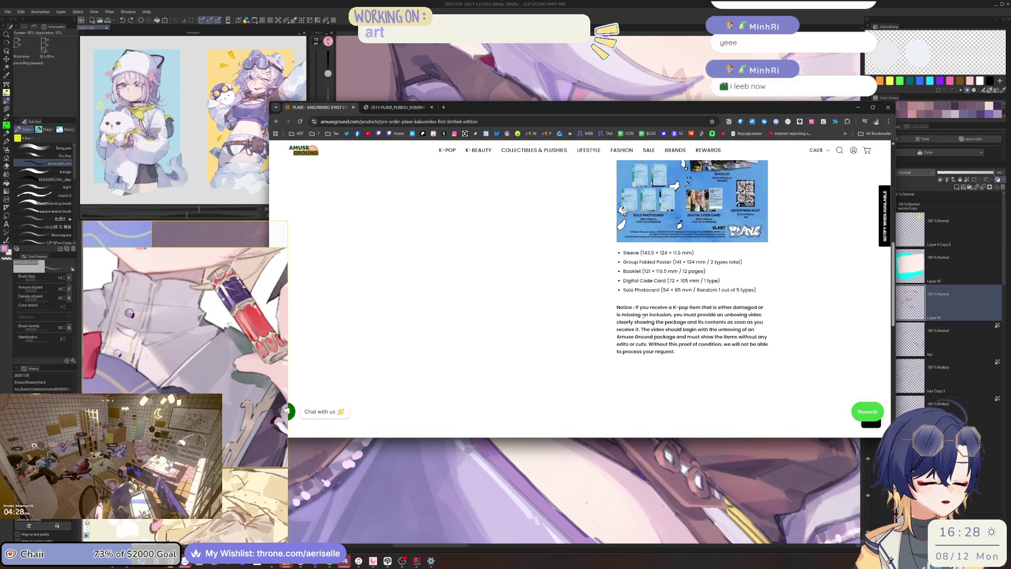
pyautogui.scroll(15, 644, 312)
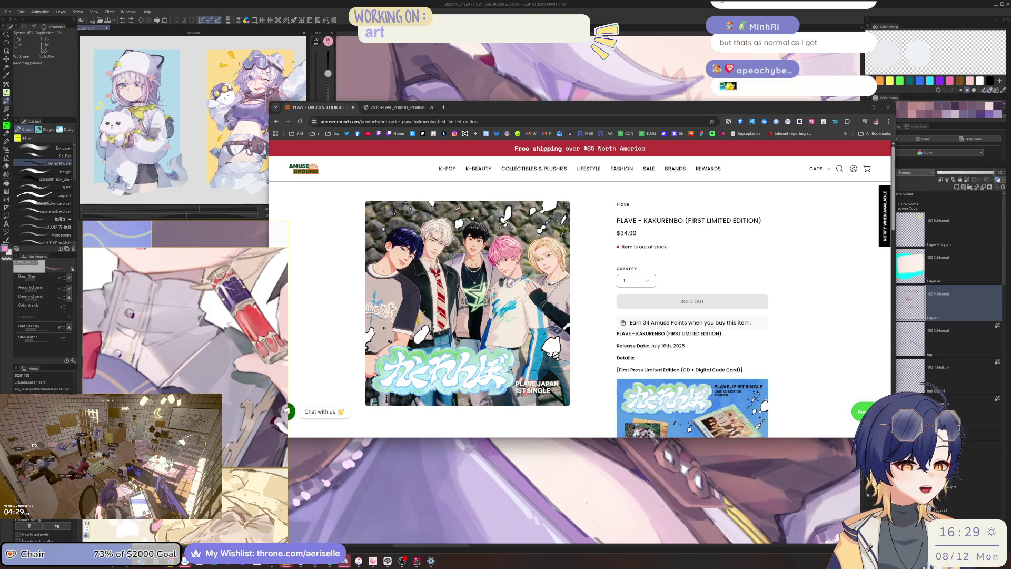
pyautogui.click(888, 107)
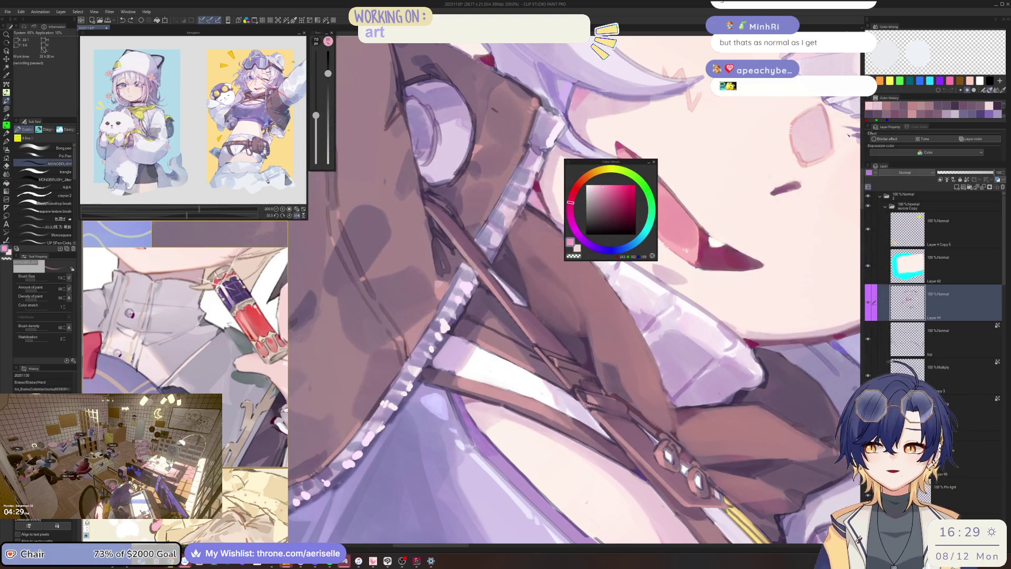
# Pick a pale, almost white pink and paint highlights on the collar button rim.
pyautogui.moveTo(633, 164); pyautogui.dragTo(650, 160)
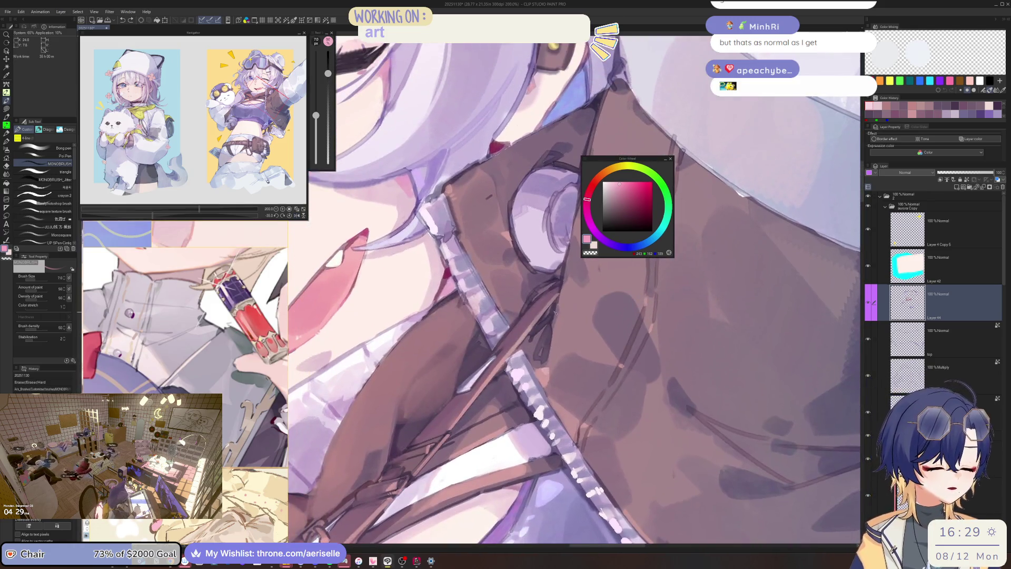
pyautogui.moveTo(555, 312); pyautogui.dragTo(631, 174)
pyautogui.moveTo(590, 226); pyautogui.dragTo(589, 219)
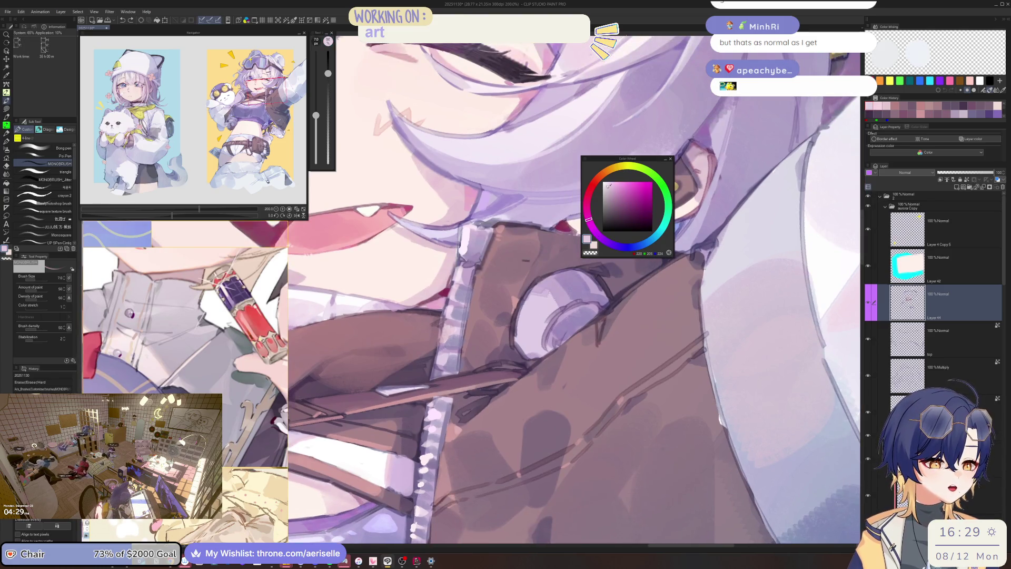
pyautogui.moveTo(615, 172); pyautogui.dragTo(598, 250)
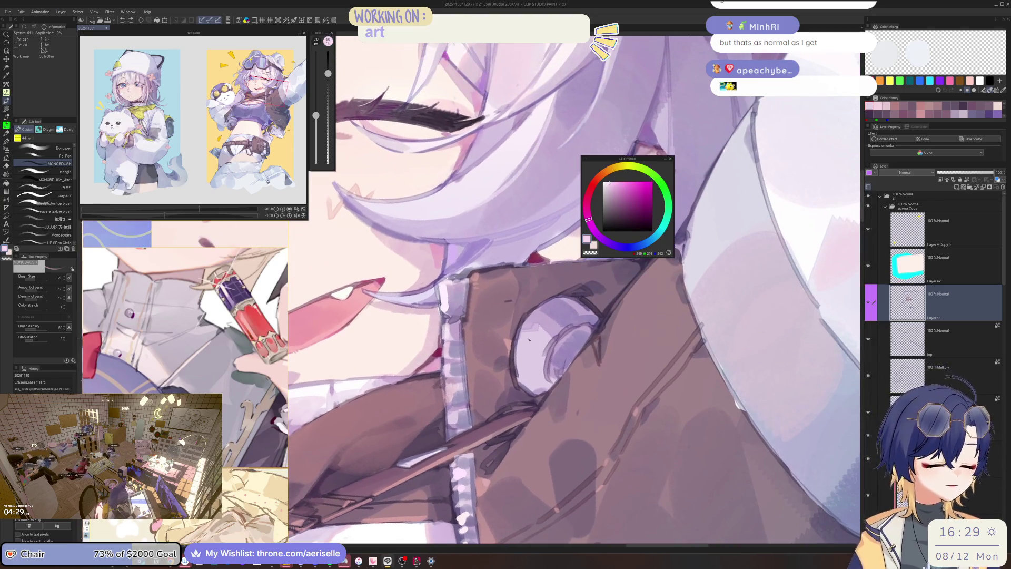
pyautogui.press(']')
pyautogui.press(']')
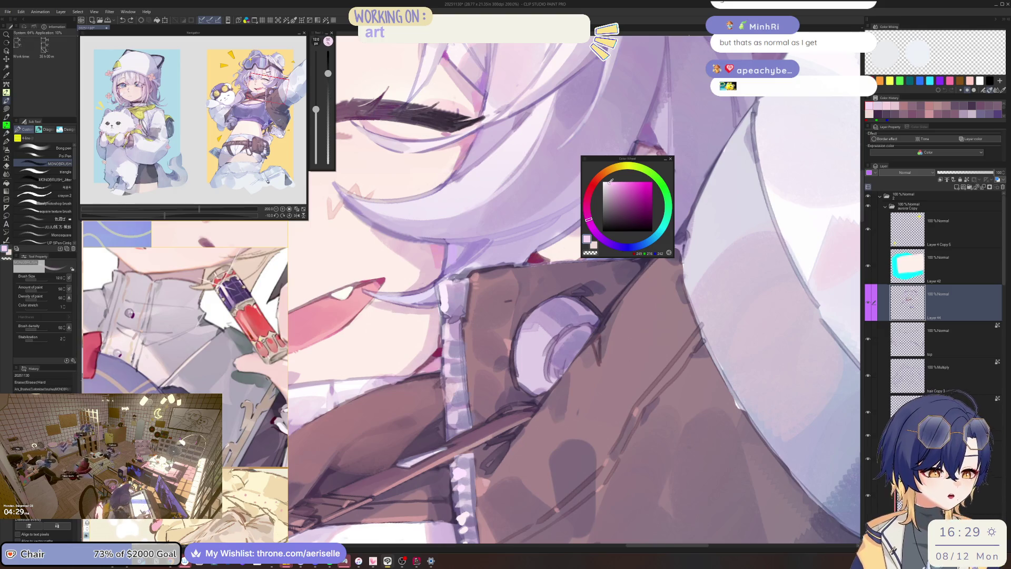
pyautogui.click(604, 182)
pyautogui.click(328, 50)
pyautogui.press(']')
pyautogui.press(']')
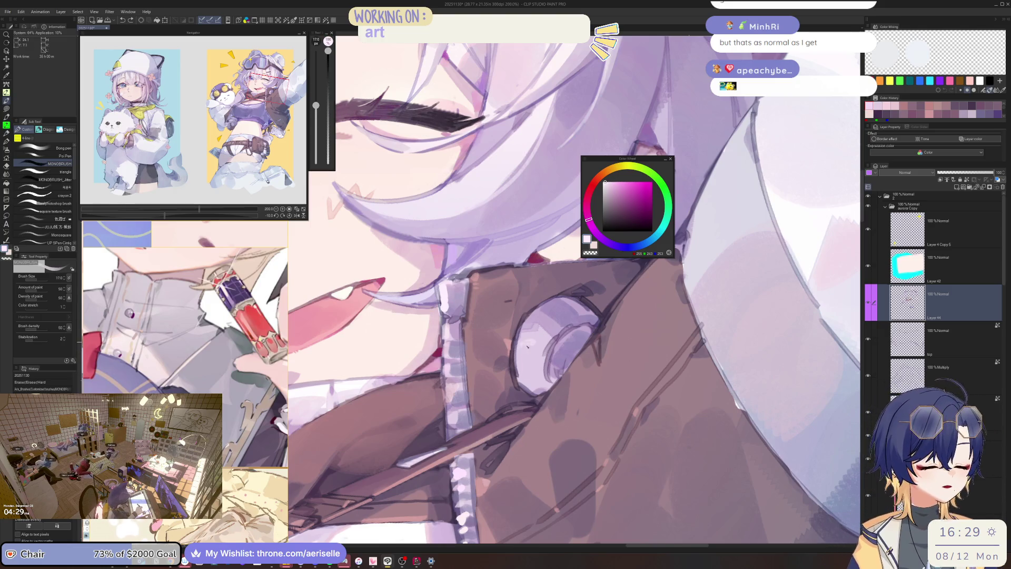
pyautogui.moveTo(529, 342); pyautogui.dragTo(519, 384)
pyautogui.moveTo(521, 340)
pyautogui.mouseDown()
pyautogui.moveTo(536, 379)
pyautogui.moveTo(534, 344)
pyautogui.mouseUp()
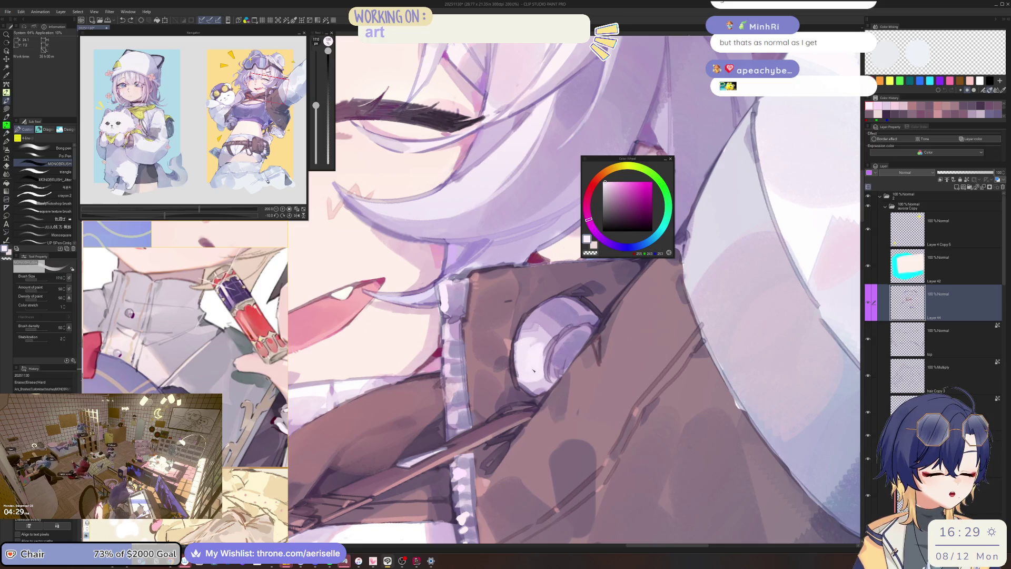
# Check the whole face, then erase stray marks near the collar with a smaller eraser.
pyautogui.hotkey('ctrl', '-')
pyautogui.press(']')
pyautogui.press(']')
pyautogui.press(']')
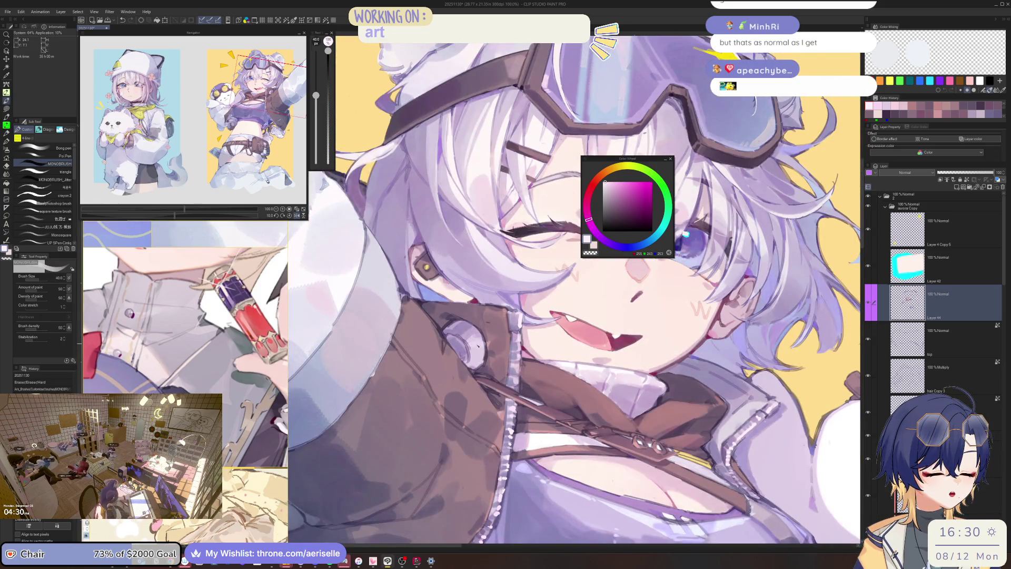
pyautogui.hotkey('ctrl', '-')
pyautogui.hotkey('ctrl', '-')
pyautogui.hotkey('ctrl', '-')
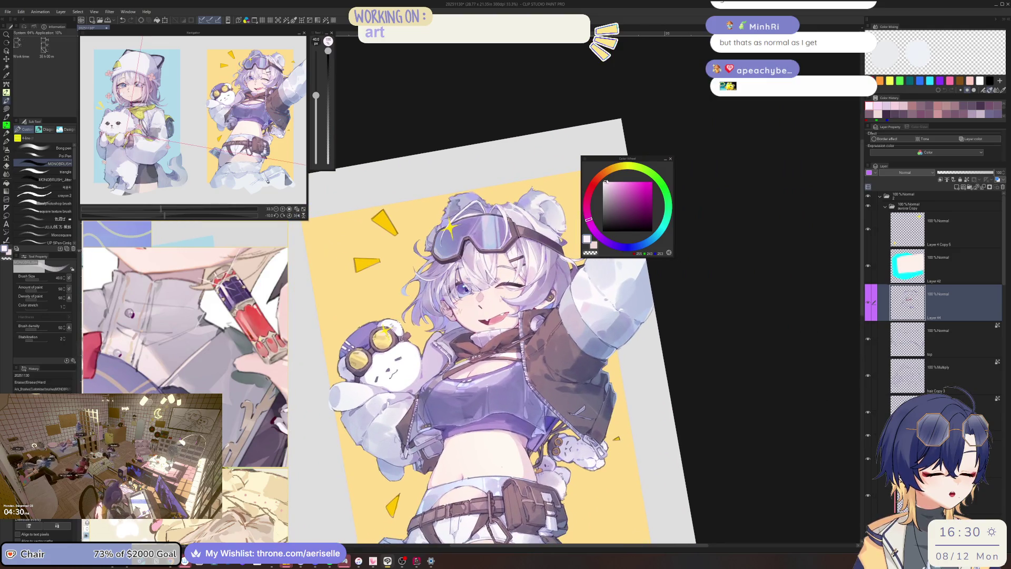
pyautogui.hotkey('ctrl', 'alt', '0')
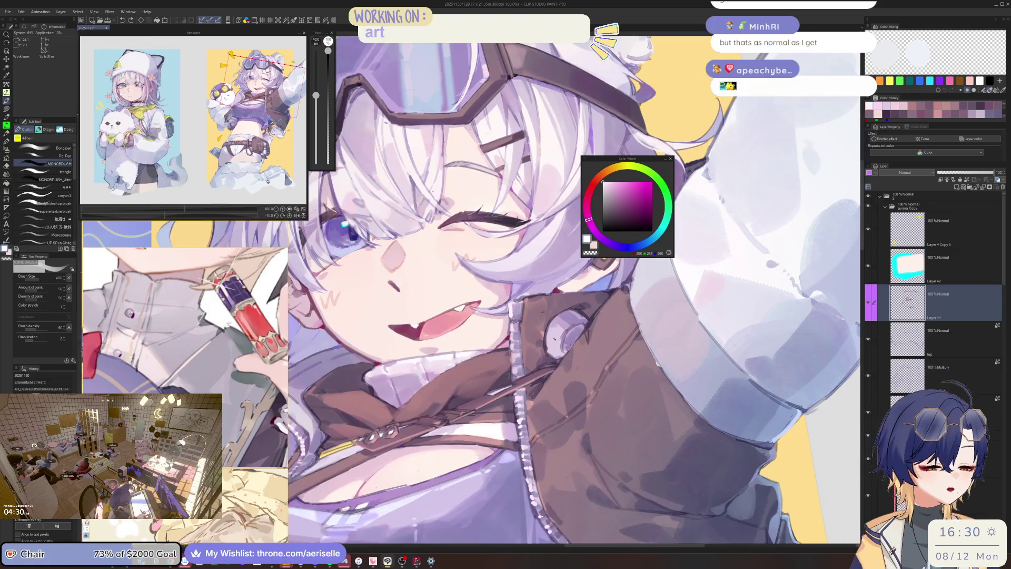
pyautogui.press('[')
pyautogui.press('[')
pyautogui.press('[')
pyautogui.moveTo(551, 335); pyautogui.dragTo(559, 350)
pyautogui.press('[')
pyautogui.press('[')
pyautogui.press('[')
# Erase a broad patch and a small mark near the face, checking the view mirrored.
pyautogui.hotkey('ctrl', '-')
pyautogui.hotkey('ctrl', '-')
pyautogui.hotkey('ctrl', '-')
pyautogui.press('-')
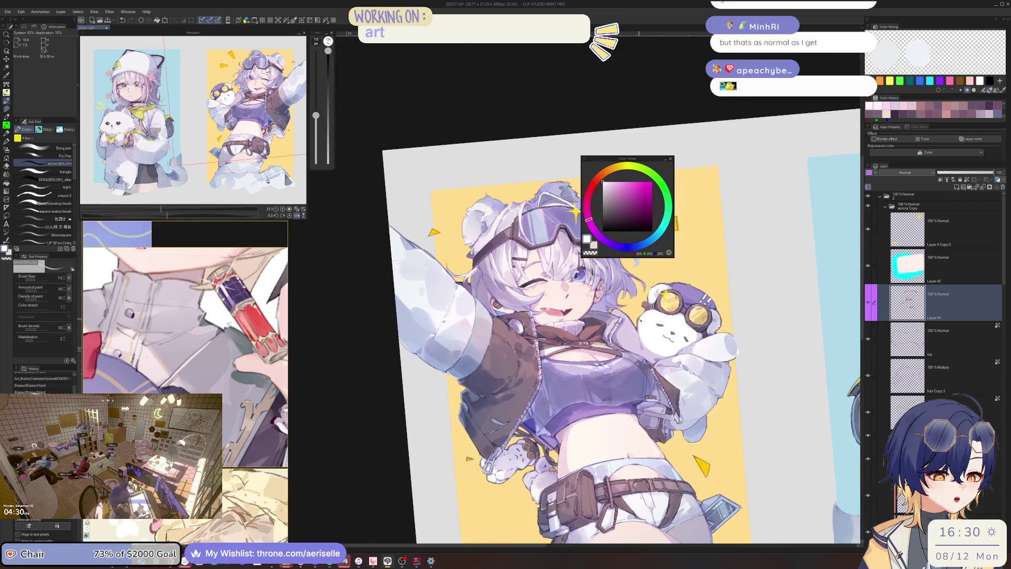
pyautogui.hotkey('ctrl', '+')
pyautogui.hotkey('ctrl', '+')
pyautogui.press(']')
pyautogui.press(']')
pyautogui.press(']')
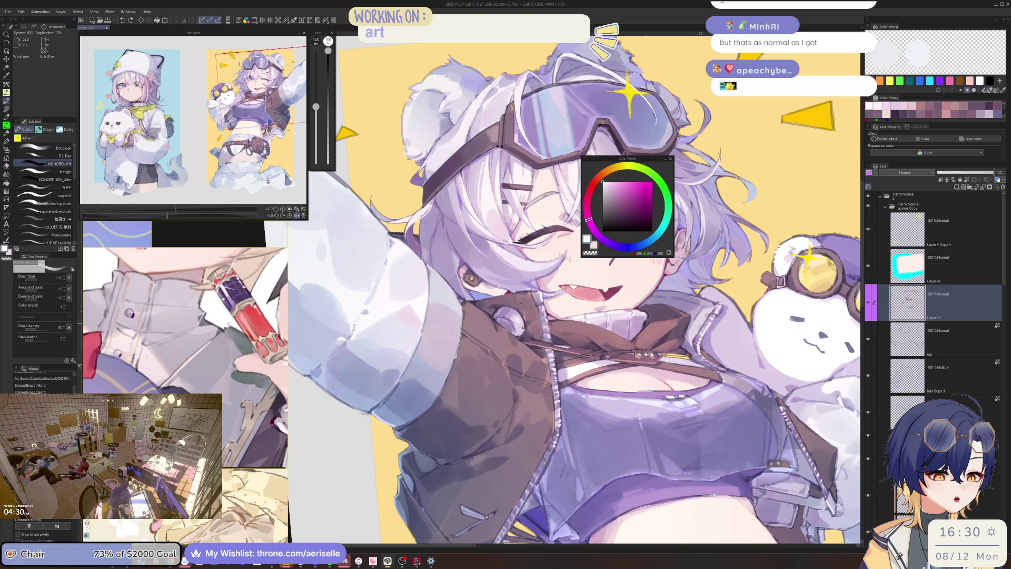
pyautogui.press(']')
pyautogui.press(']')
pyautogui.moveTo(516, 319); pyautogui.dragTo(524, 335)
pyautogui.hotkey('ctrl', '-')
pyautogui.hotkey('ctrl', '-')
pyautogui.hotkey('ctrl', '-')
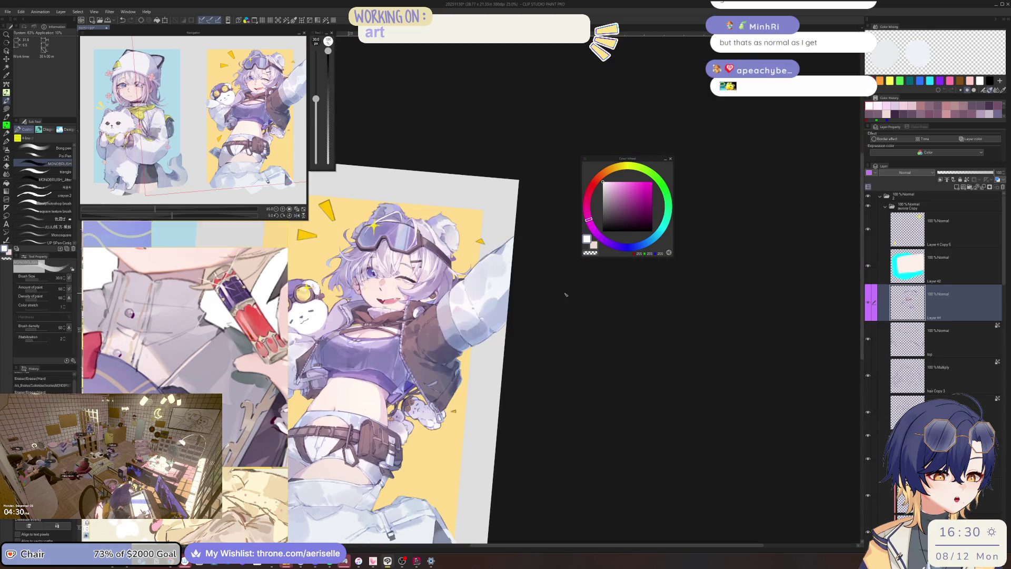
pyautogui.press('h')
pyautogui.hotkey('ctrl', '+')
pyautogui.hotkey('ctrl', '+')
pyautogui.hotkey('ctrl', '+')
pyautogui.press('[')
pyautogui.press('[')
pyautogui.press('[')
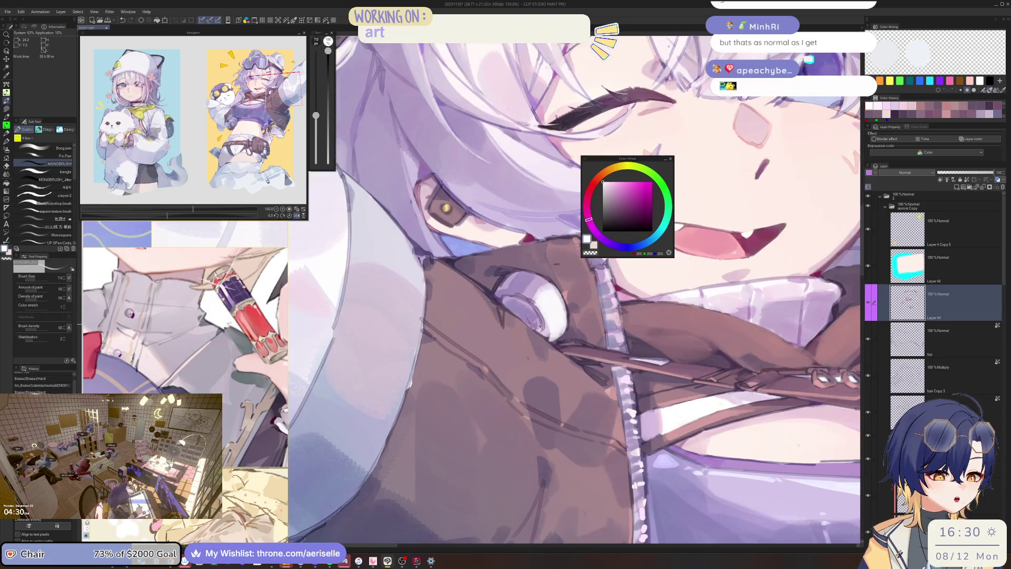
pyautogui.moveTo(538, 324); pyautogui.dragTo(540, 316)
# Un-mirror the view, zoom onto the goggles, and paint a short white stroke beside the strap.
pyautogui.press('h')
pyautogui.hotkey('ctrl', '-')
pyautogui.hotkey('ctrl', '-')
pyautogui.hotkey('ctrl', '-')
pyautogui.scroll(3, 539, 316)
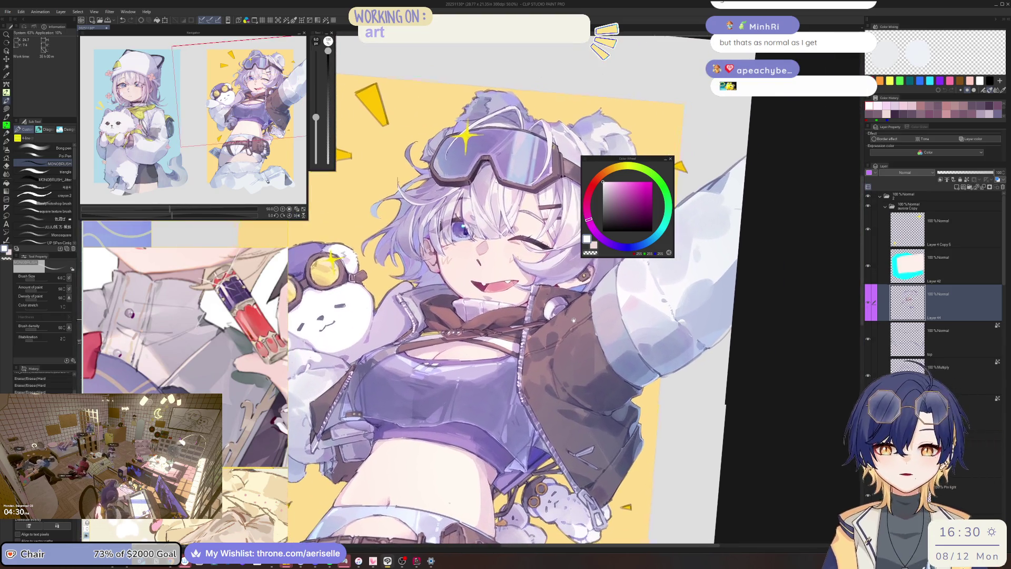
pyautogui.scroll(4, 565, 289)
pyautogui.press(']')
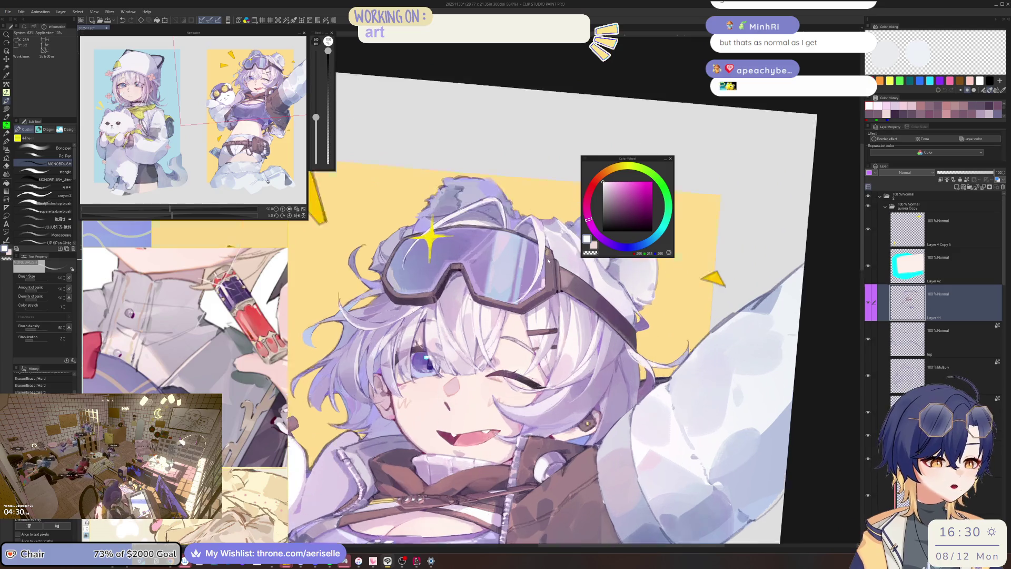
pyautogui.moveTo(547, 256); pyautogui.dragTo(548, 282)
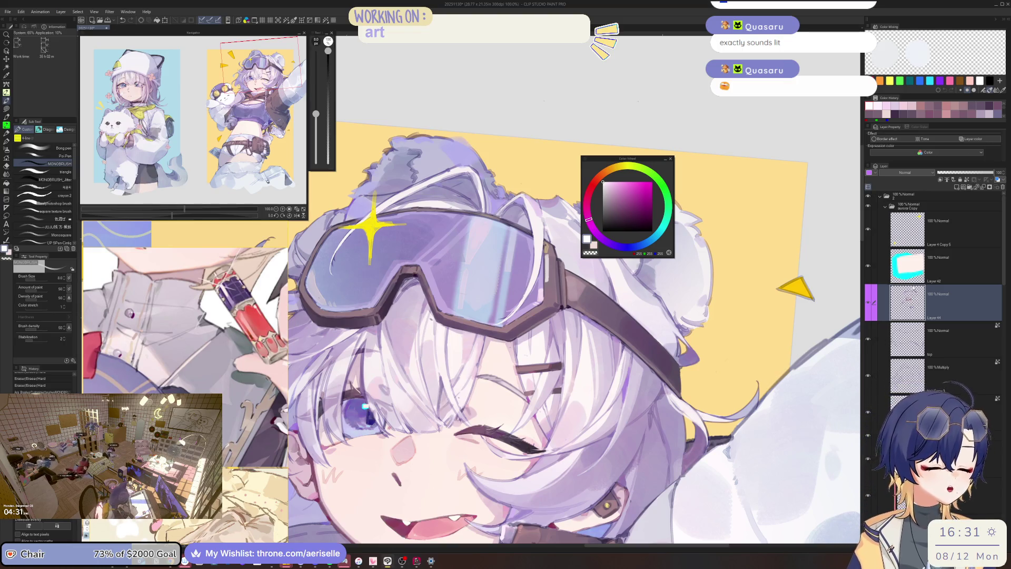
pyautogui.moveTo(651, 161); pyautogui.dragTo(678, 147)
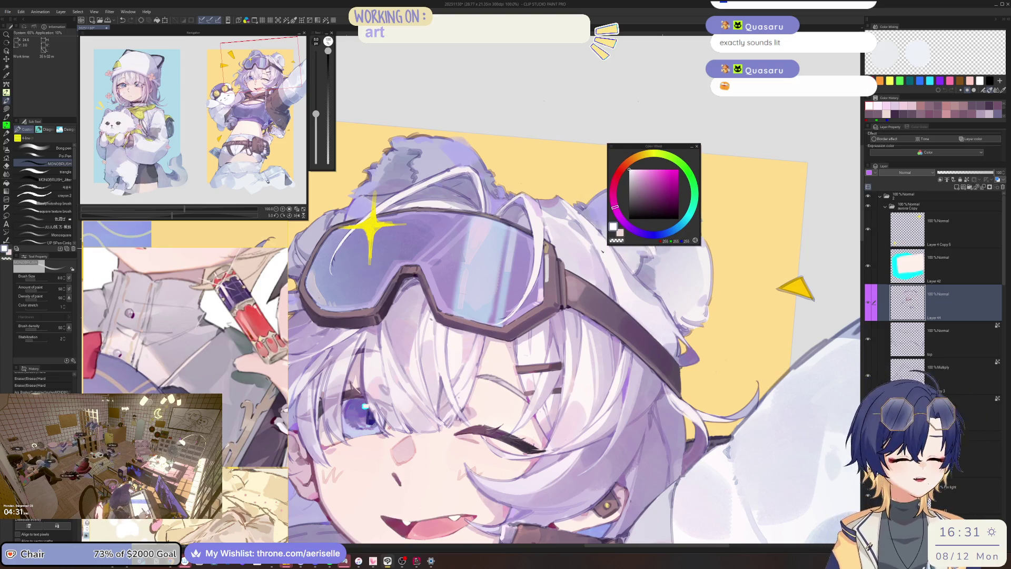
# Pick a light dusty pink and paint a highlight down the goggle edge, redoing one stroke.
pyautogui.scroll(2, 505, 216)
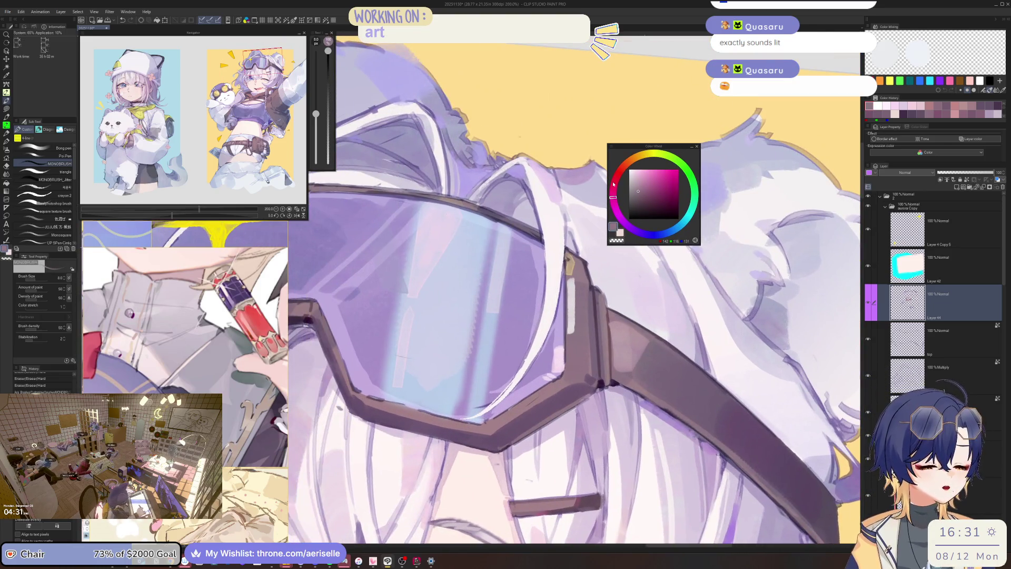
pyautogui.click(614, 188)
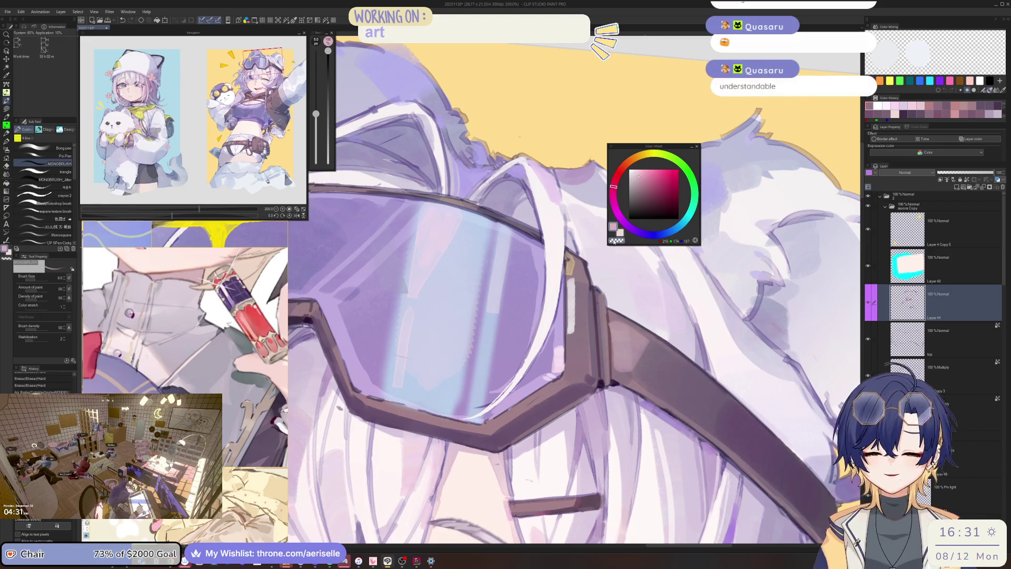
pyautogui.scroll(-2, 582, 340)
pyautogui.press('e')
pyautogui.scroll(2, 581, 340)
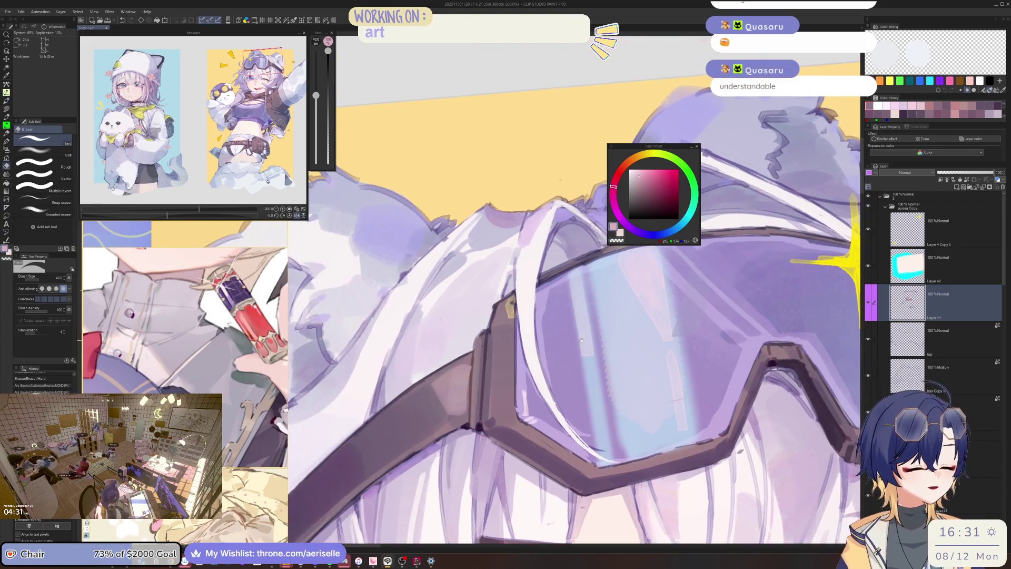
pyautogui.press('b')
pyautogui.moveTo(510, 320); pyautogui.dragTo(510, 358)
pyautogui.moveTo(513, 322); pyautogui.dragTo(509, 373)
pyautogui.hotkey('ctrl', 'z')
pyautogui.moveTo(512, 321)
pyautogui.mouseDown()
pyautogui.moveTo(515, 416)
pyautogui.moveTo(559, 374)
pyautogui.moveTo(632, 345)
pyautogui.mouseUp()
# Add fine light highlights along the goggle frame, rotating and mirroring the view to check.
pyautogui.press('[')
pyautogui.press('[')
pyautogui.press('[')
pyautogui.press(']')
pyautogui.moveTo(424, 363); pyautogui.dragTo(442, 392)
pyautogui.moveTo(464, 431); pyautogui.dragTo(474, 451)
pyautogui.moveTo(417, 349); pyautogui.dragTo(472, 451)
pyautogui.press('h')
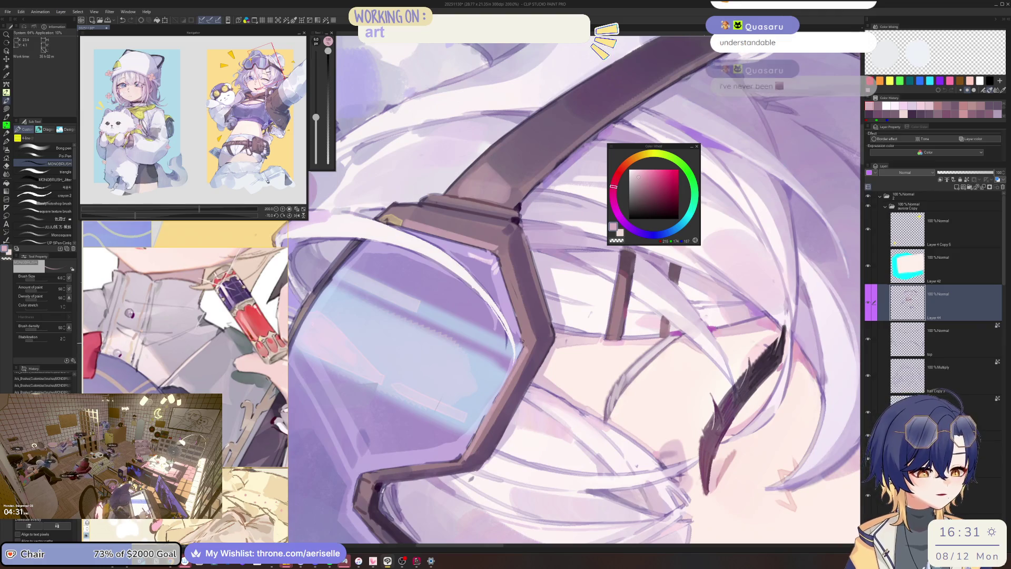
pyautogui.hotkey('ctrl', 'alt', '0')
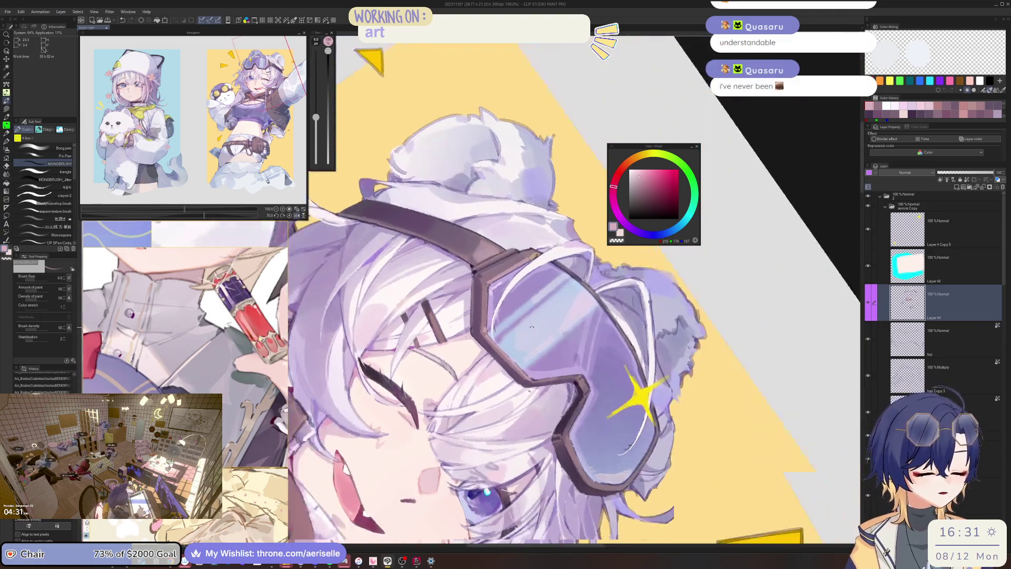
pyautogui.moveTo(614, 326)
pyautogui.mouseDown()
pyautogui.moveTo(581, 318)
pyautogui.moveTo(560, 366)
pyautogui.moveTo(521, 404)
pyautogui.mouseUp()
pyautogui.scroll(3, 512, 385)
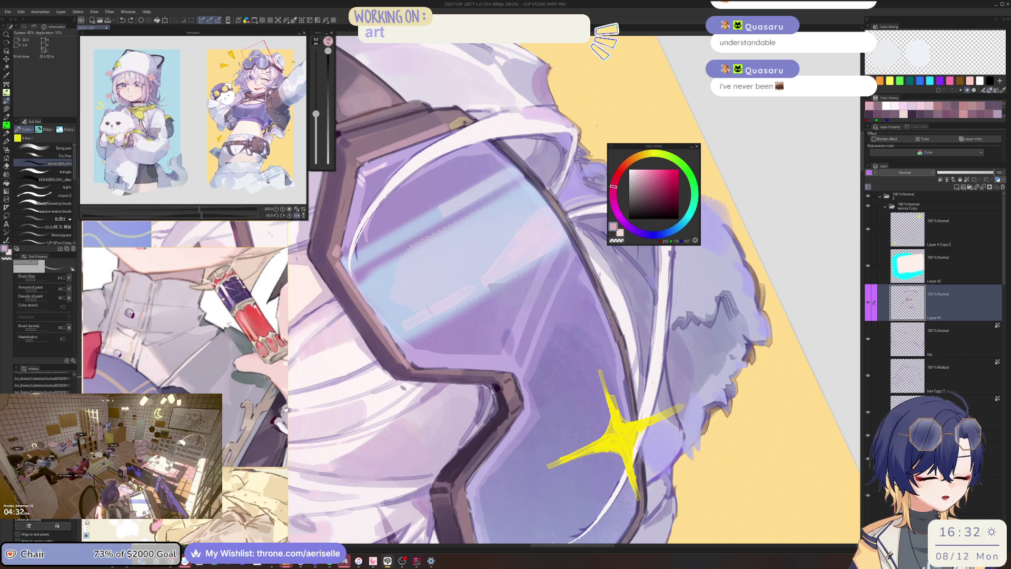
pyautogui.press('h')
pyautogui.moveTo(512, 378); pyautogui.dragTo(519, 346)
pyautogui.press('[')
pyautogui.press('[')
pyautogui.press('[')
pyautogui.hotkey('ctrl', 'z')
pyautogui.hotkey('ctrl', 'z')
pyautogui.hotkey('ctrl', 'z')
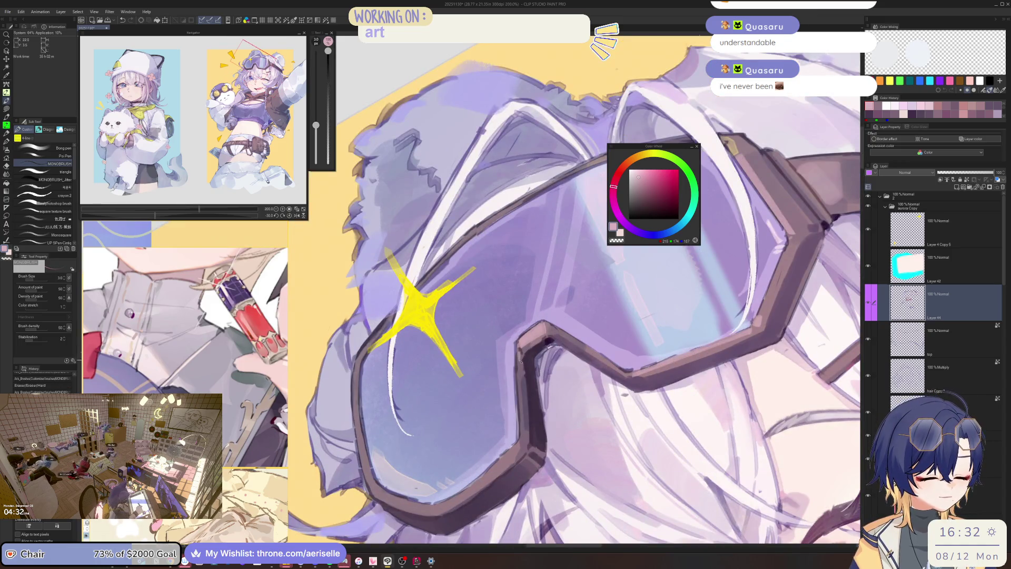
pyautogui.moveTo(519, 348); pyautogui.dragTo(524, 440)
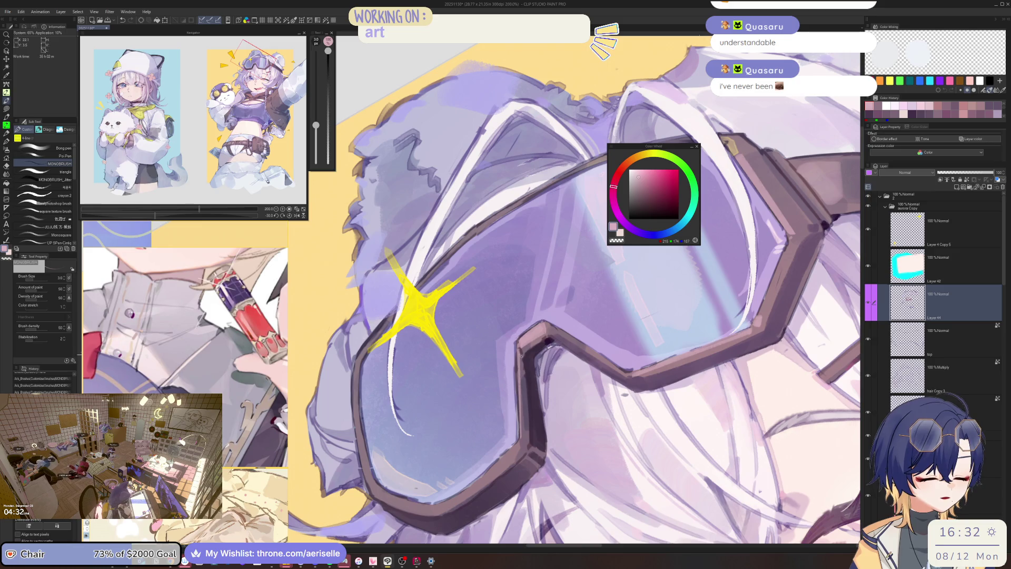
pyautogui.moveTo(522, 404); pyautogui.dragTo(523, 447)
# Reset the flip and rotation to 0°, frame the goggles, set brush size 5, and save.
pyautogui.press('h')
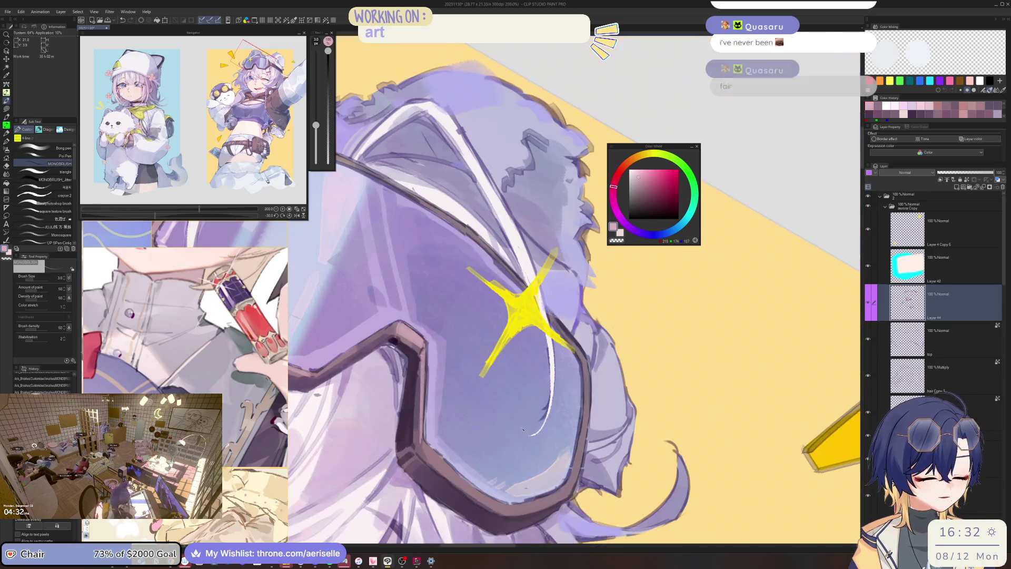
pyautogui.press('^')
pyautogui.press('^')
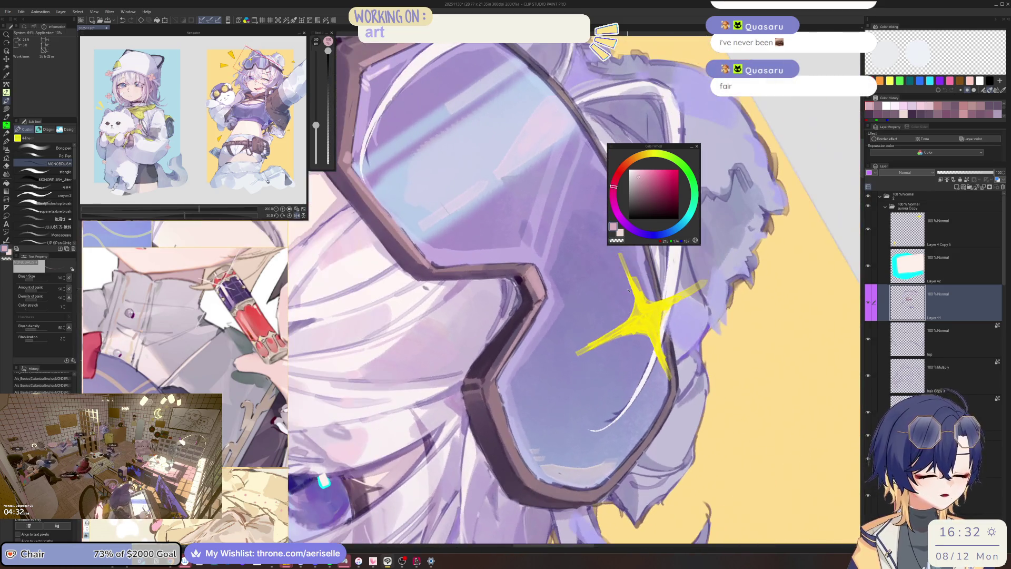
pyautogui.press(']')
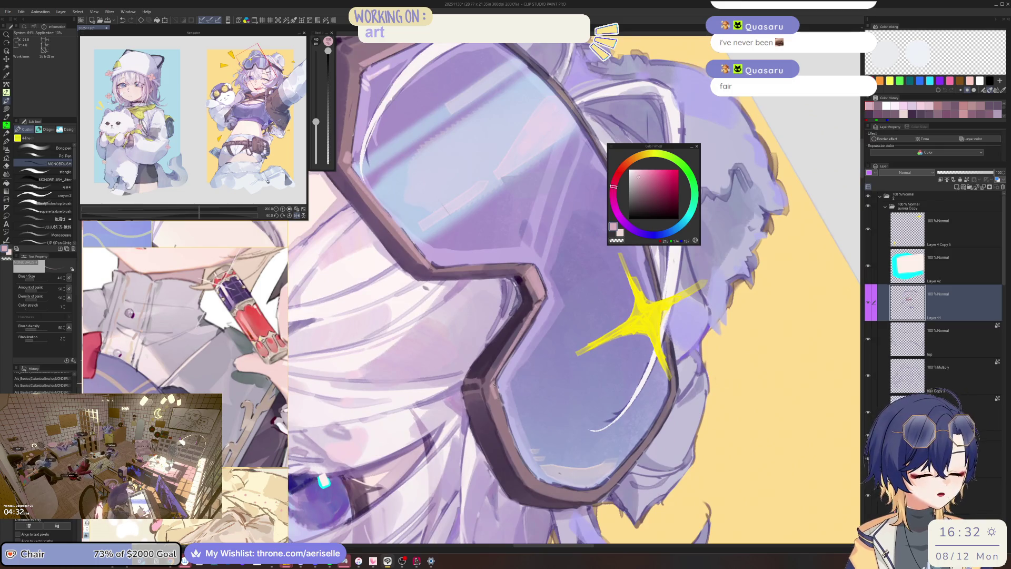
pyautogui.scroll(-3, 497, 399)
pyautogui.press('h')
pyautogui.moveTo(561, 365)
pyautogui.mouseDown()
pyautogui.moveTo(579, 367)
pyautogui.moveTo(560, 377)
pyautogui.mouseUp()
pyautogui.press('h')
pyautogui.hotkey('ctrl', 'shift', 'r')
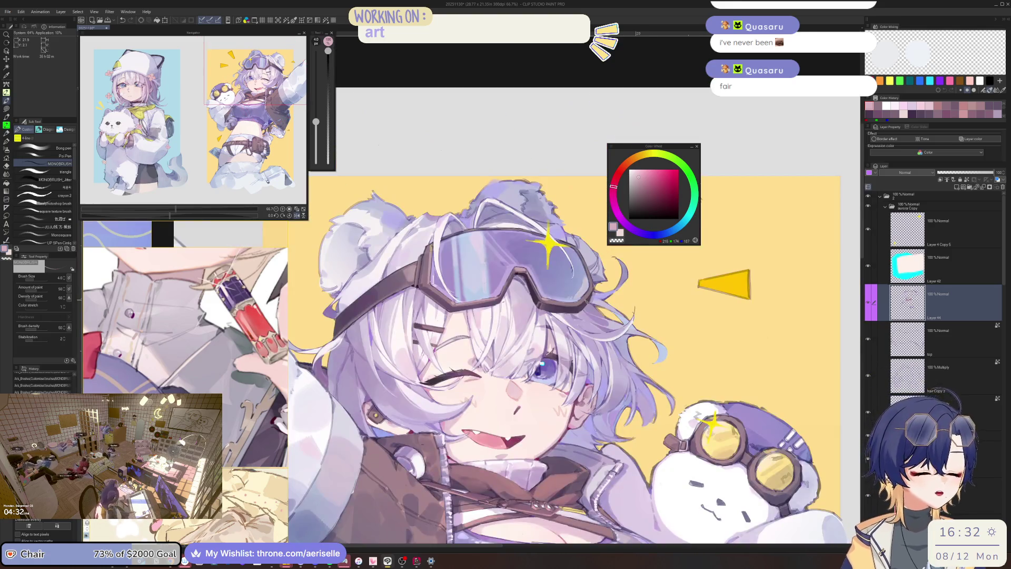
pyautogui.scroll(5, 604, 251)
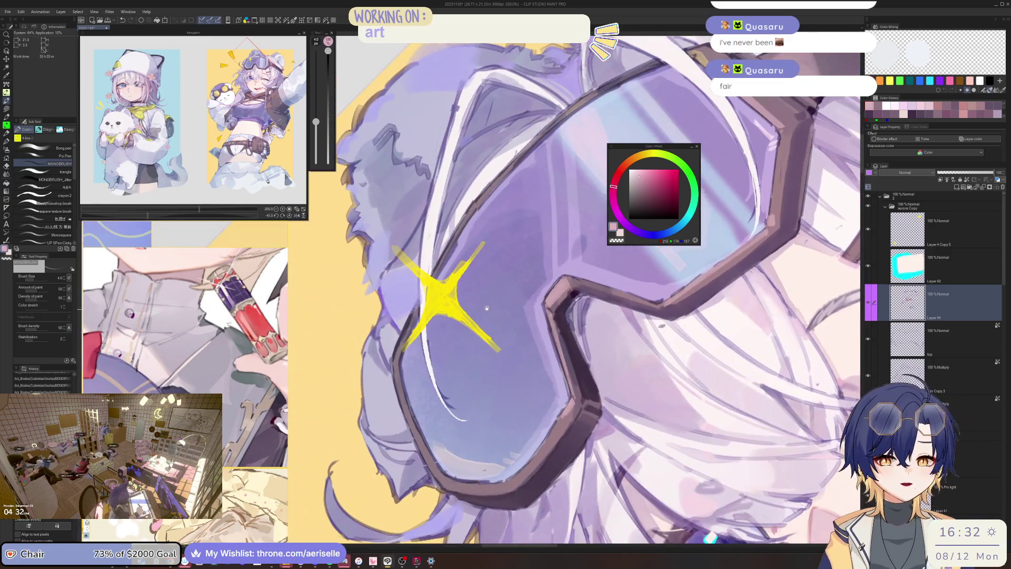
pyautogui.moveTo(603, 251); pyautogui.dragTo(635, 193)
pyautogui.press(']')
pyautogui.press(']')
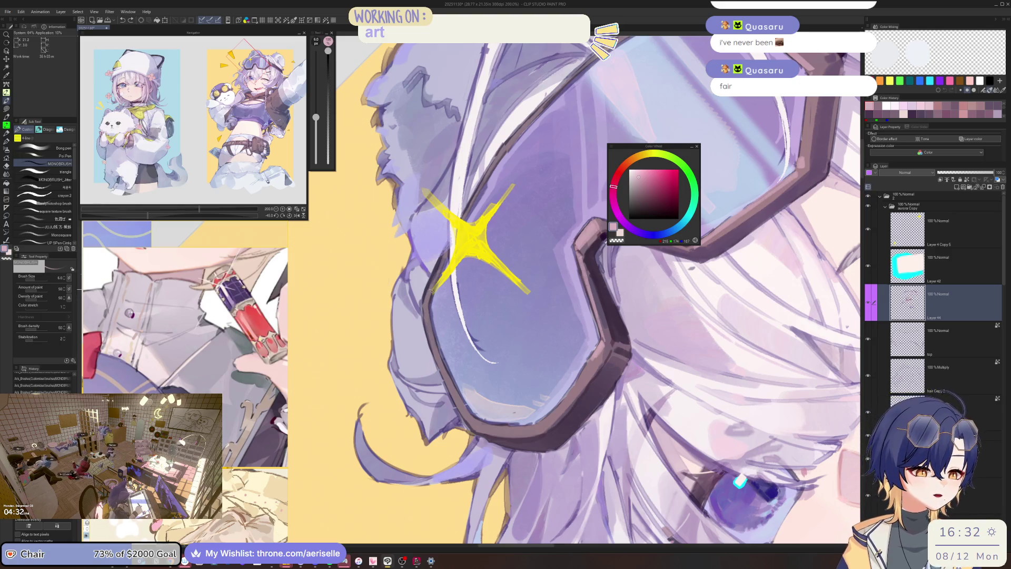
pyautogui.press('[')
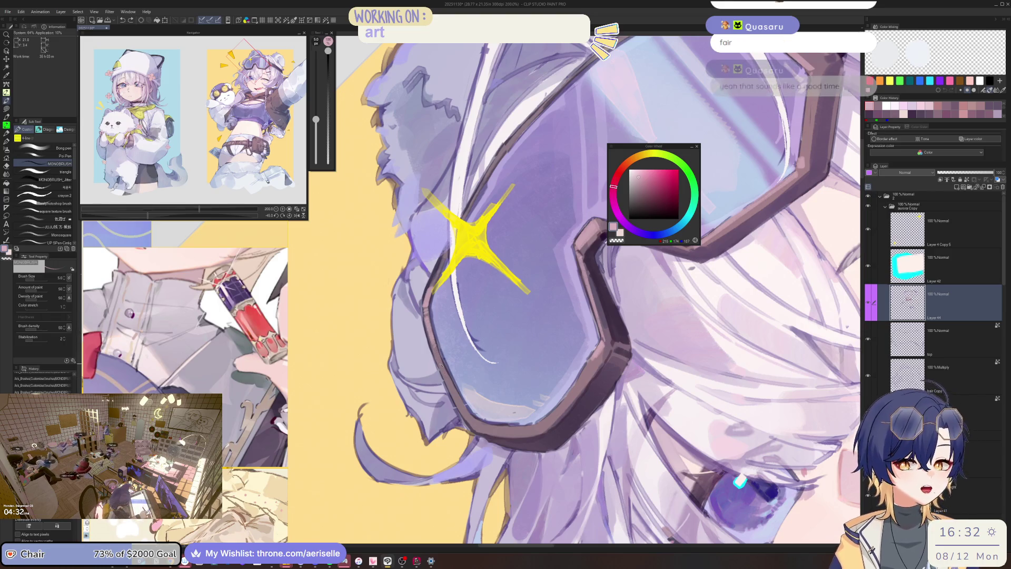
pyautogui.hotkey('ctrl', 's')
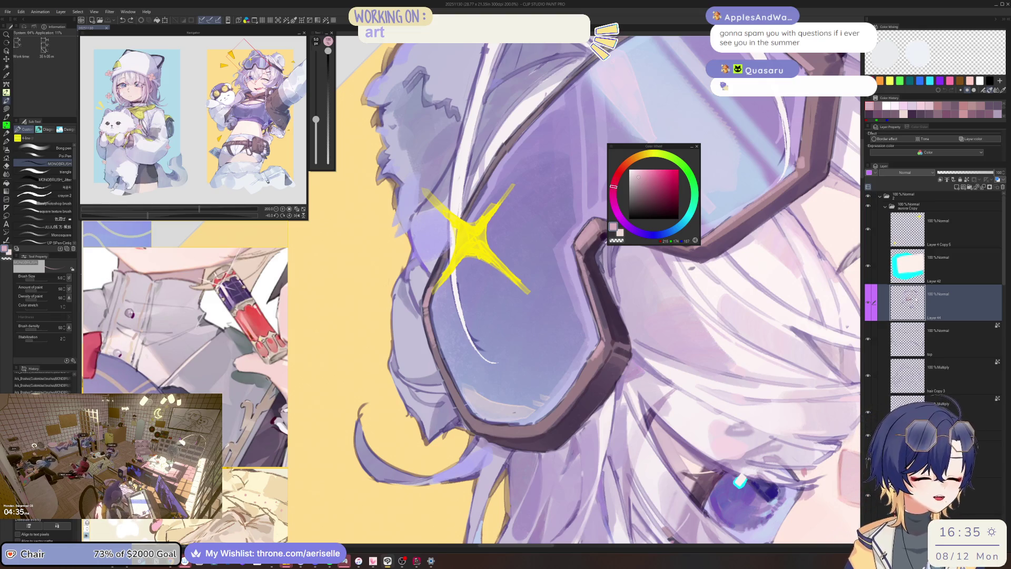
# Rotate the view so the goggles lie level and paint a small pale touch-up mark.
pyautogui.press('-')
pyautogui.press('-')
pyautogui.moveTo(542, 309); pyautogui.dragTo(543, 323)
pyautogui.scroll(-3, 539, 307)
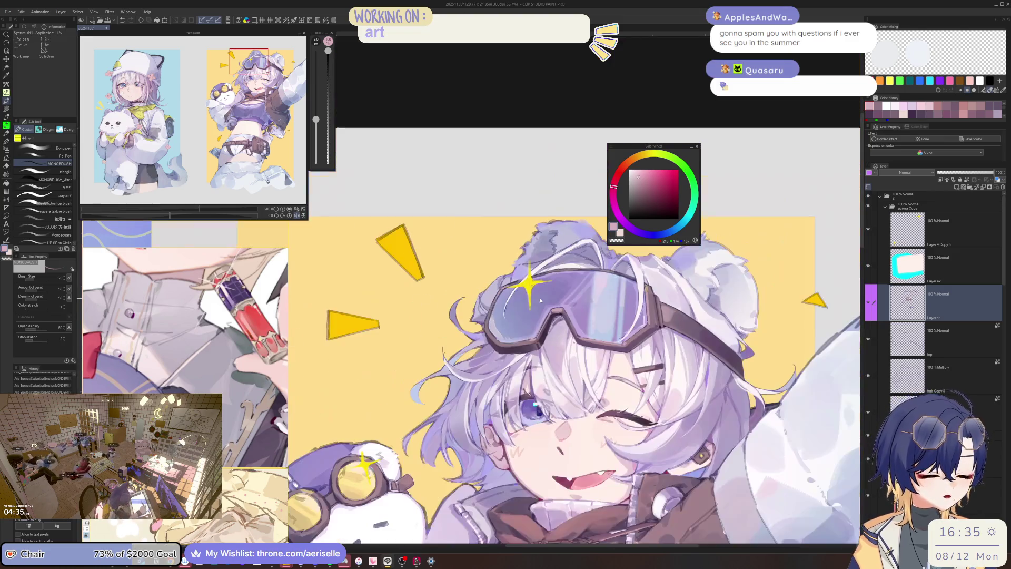
pyautogui.moveTo(169, 216); pyautogui.dragTo(142, 216)
pyautogui.scroll(2, 493, 304)
# Paint a light stroke along the goggle rim with a slightly larger brush.
pyautogui.press('[')
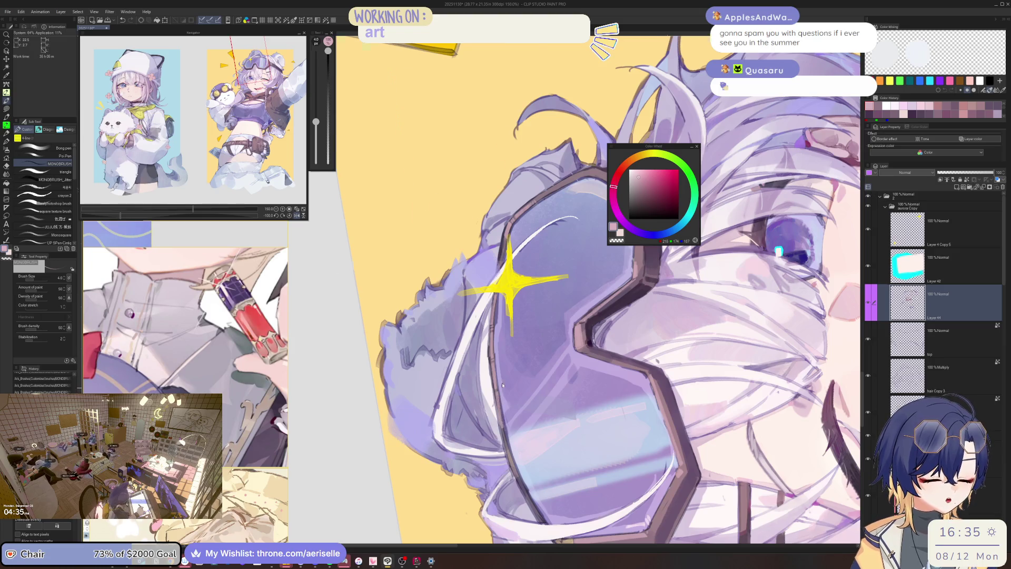
pyautogui.scroll(-4, 503, 428)
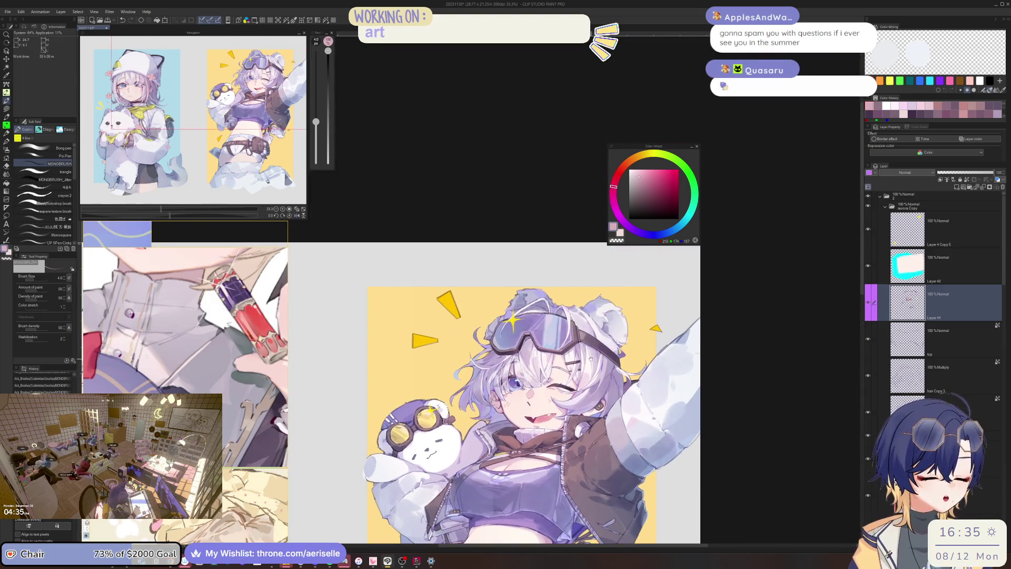
pyautogui.scroll(4, 614, 306)
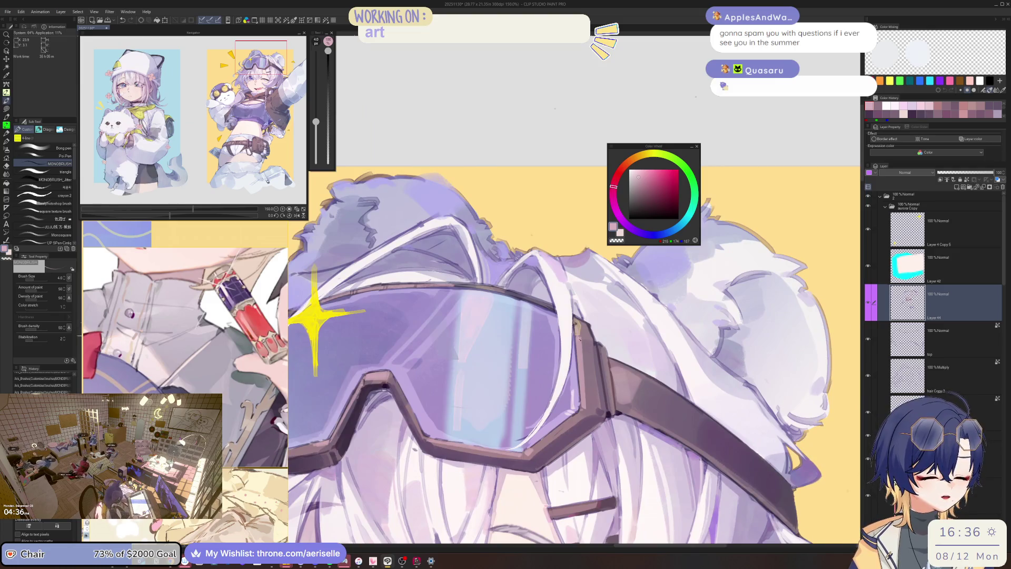
pyautogui.scroll(-2, 579, 338)
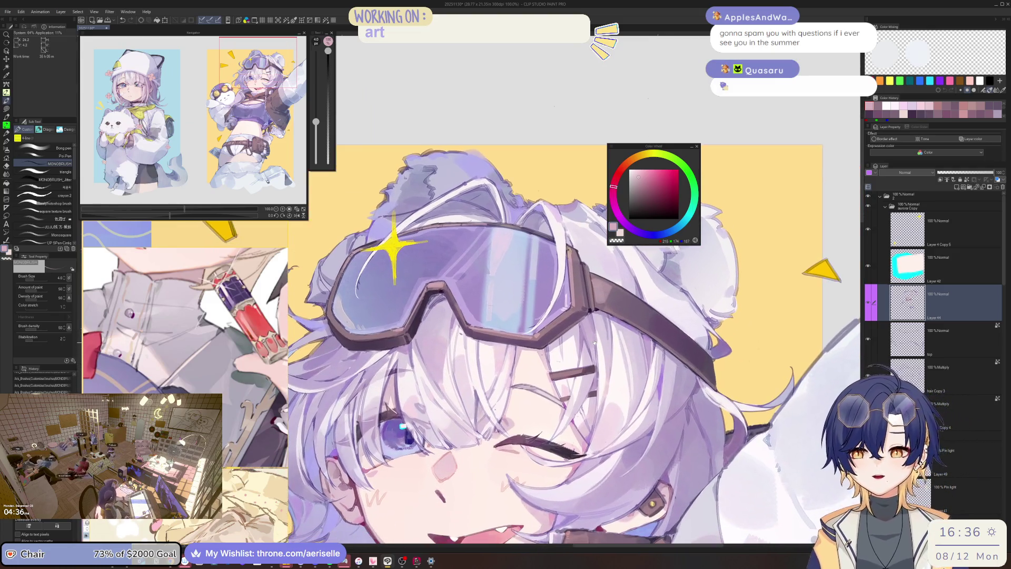
pyautogui.scroll(2, 594, 342)
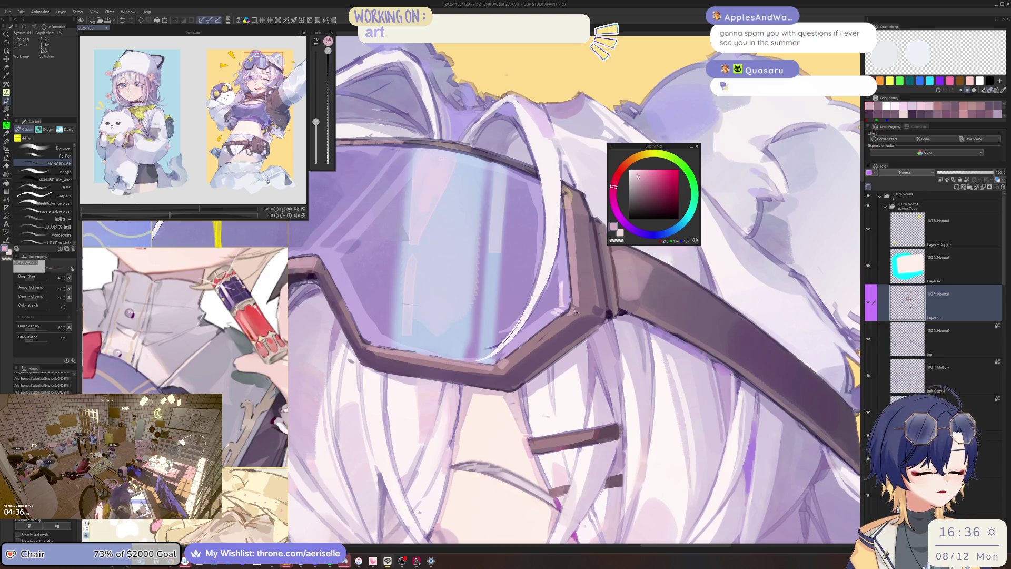
pyautogui.scroll(-2, 575, 312)
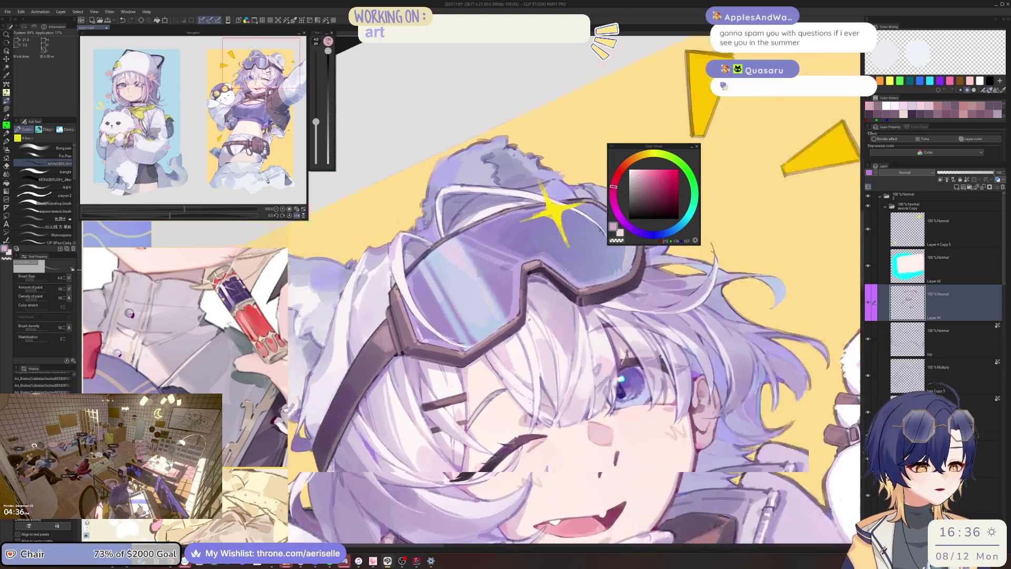
pyautogui.scroll(1, 566, 270)
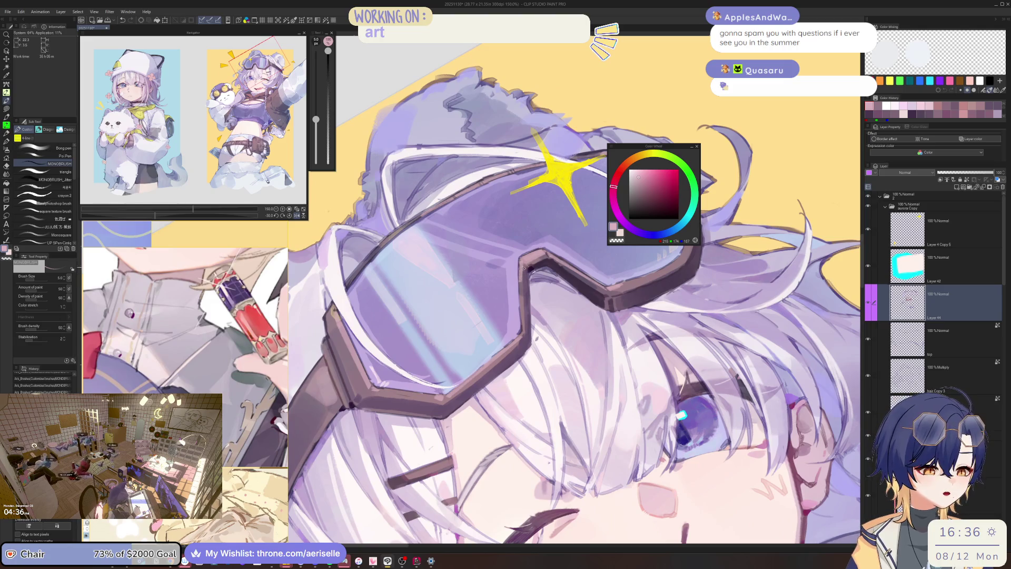
pyautogui.press(']')
pyautogui.press(']')
pyautogui.moveTo(523, 271)
pyautogui.mouseDown()
pyautogui.moveTo(524, 333)
pyautogui.moveTo(495, 400)
pyautogui.mouseUp()
# Check the drawing zoomed out at 66.7% and mirrored, return to the goggles at 150%, and save.
pyautogui.moveTo(513, 345); pyautogui.dragTo(537, 374)
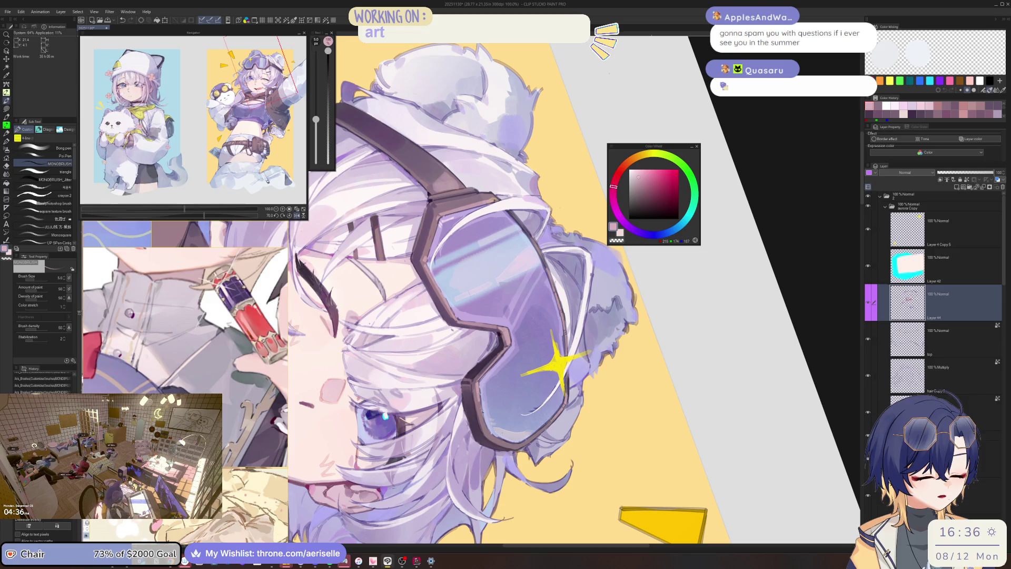
pyautogui.hotkey('ctrl', '-')
pyautogui.press('-')
pyautogui.press('-')
pyautogui.press('-')
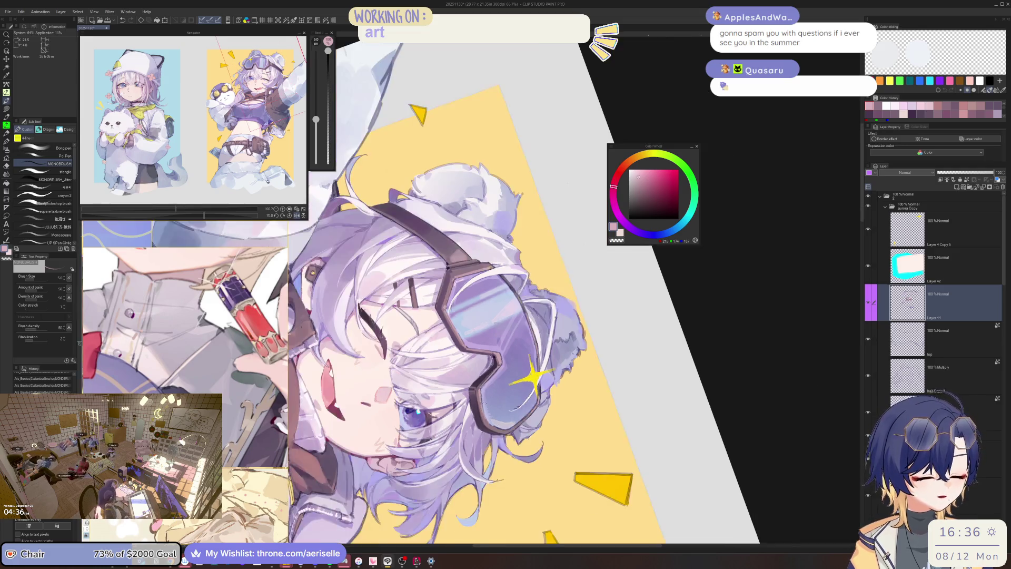
pyautogui.press('h')
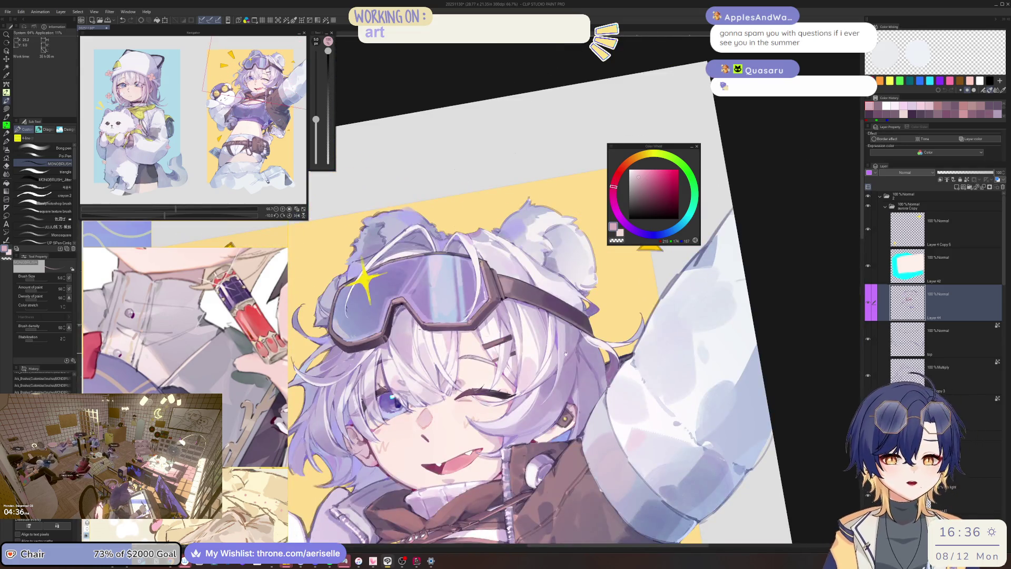
pyautogui.press('-')
pyautogui.press('-')
pyautogui.press('-')
pyautogui.hotkey('ctrl', '+')
pyautogui.hotkey('ctrl', '+')
pyautogui.hotkey('ctrl', '+')
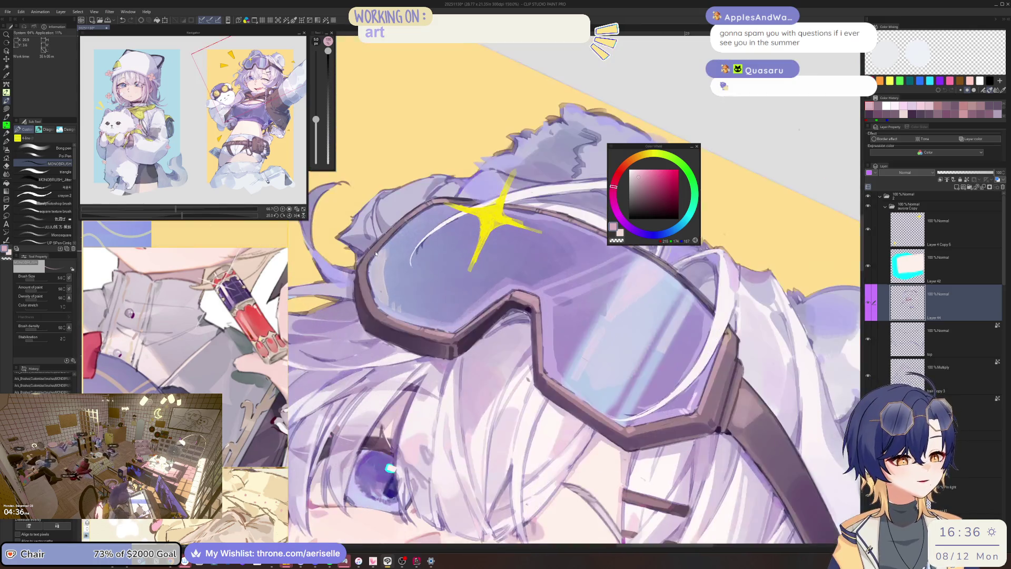
pyautogui.press('-')
pyautogui.press('-')
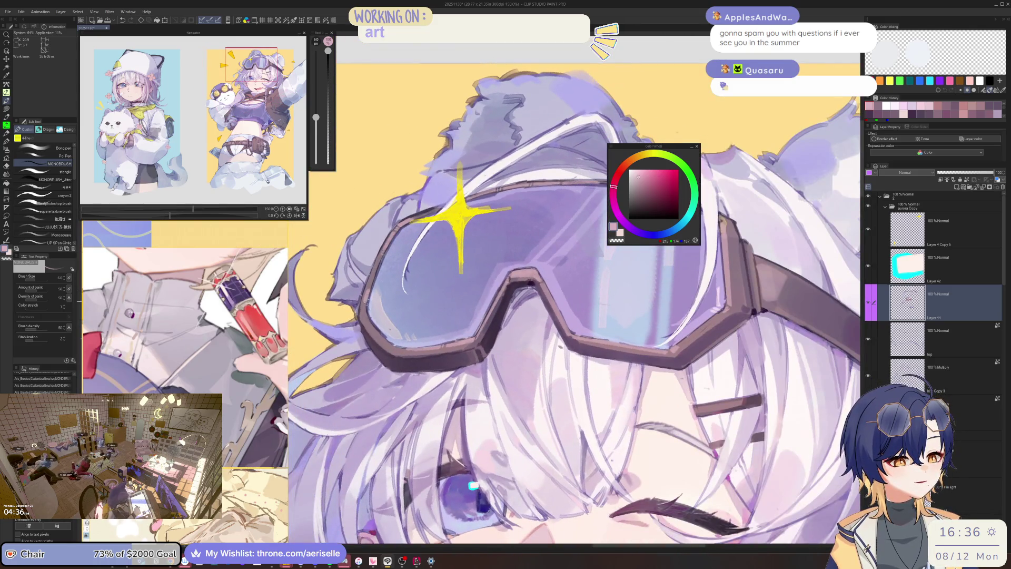
pyautogui.press('-')
pyautogui.press('-')
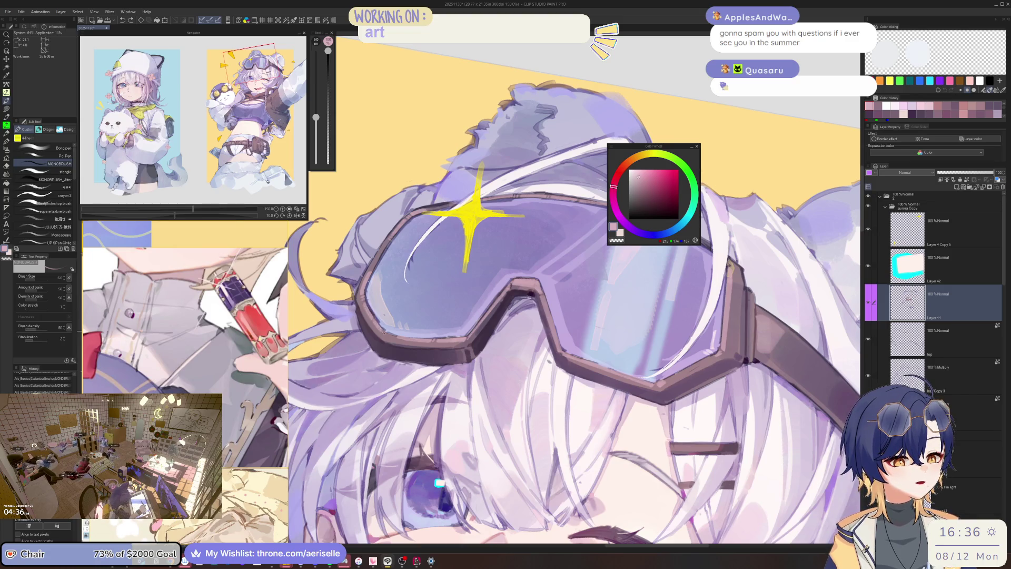
pyautogui.press('^')
pyautogui.press('^')
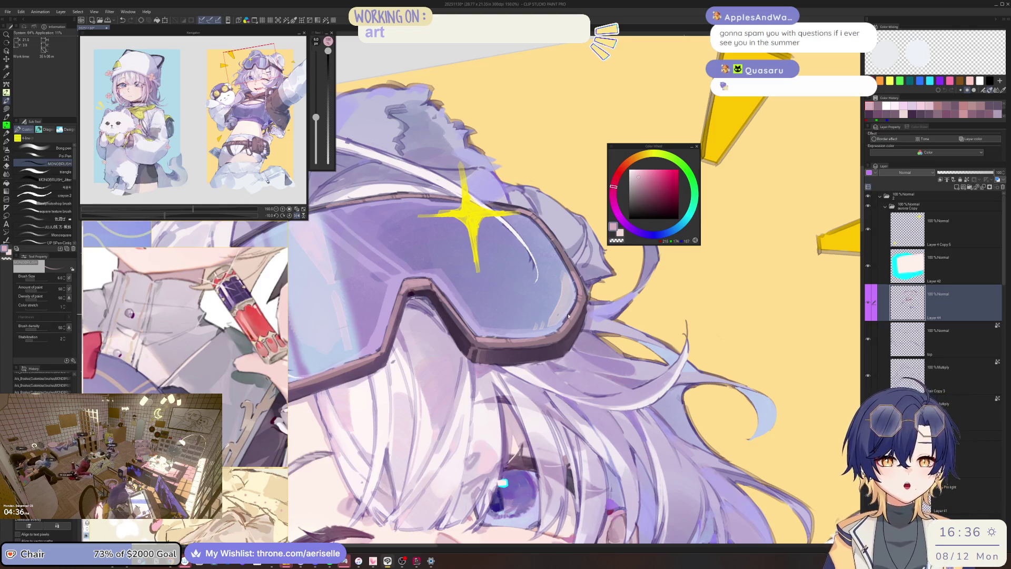
pyautogui.hotkey('ctrl', 's')
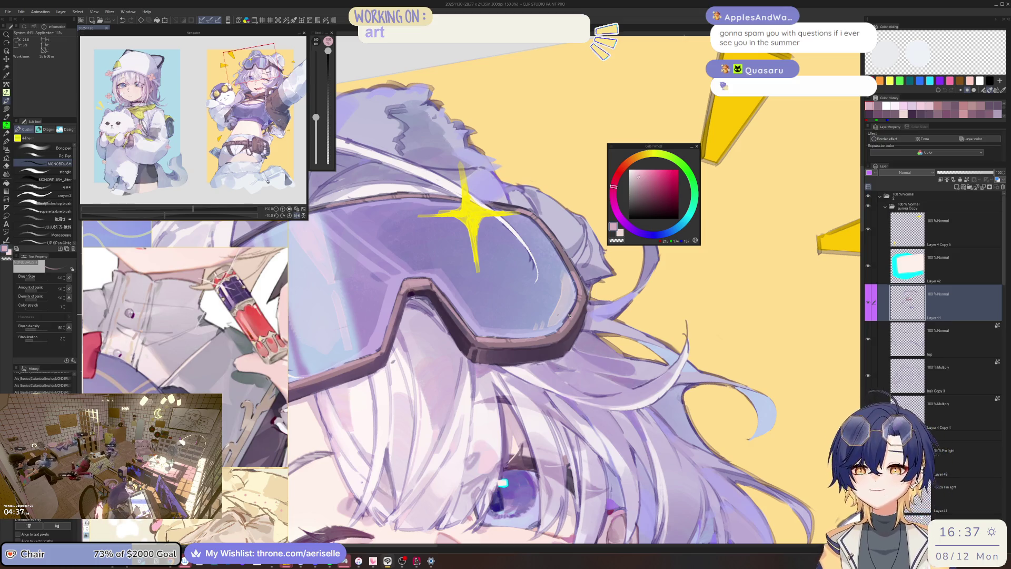
# Drag the floating Color Wheel window by its title bar a short way right and down.
pyautogui.moveTo(663, 144); pyautogui.dragTo(718, 154)
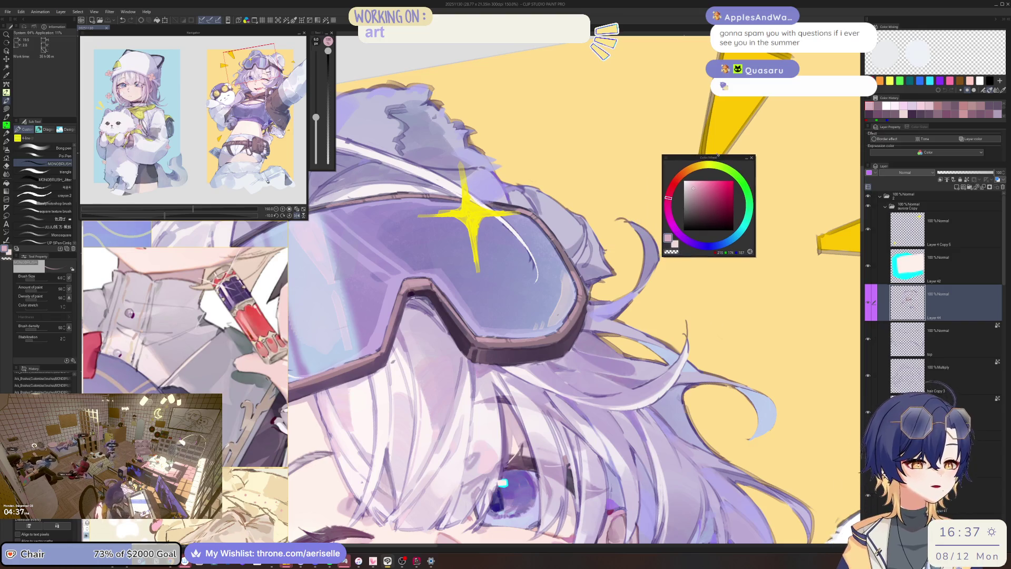
# Tilt and zoom onto the goggle strap, then straighten and zoom out over the illustration.
pyautogui.moveTo(527, 358)
pyautogui.mouseDown()
pyautogui.moveTo(576, 380)
pyautogui.moveTo(483, 390)
pyautogui.moveTo(519, 337)
pyautogui.mouseUp()
pyautogui.scroll(3, 495, 352)
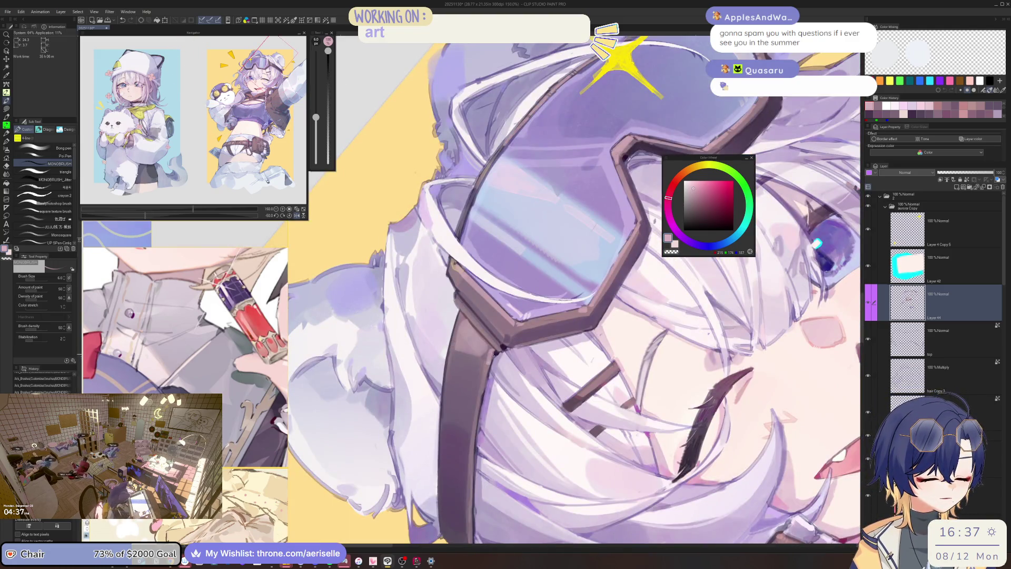
pyautogui.scroll(-3, 492, 360)
pyautogui.scroll(3, 493, 361)
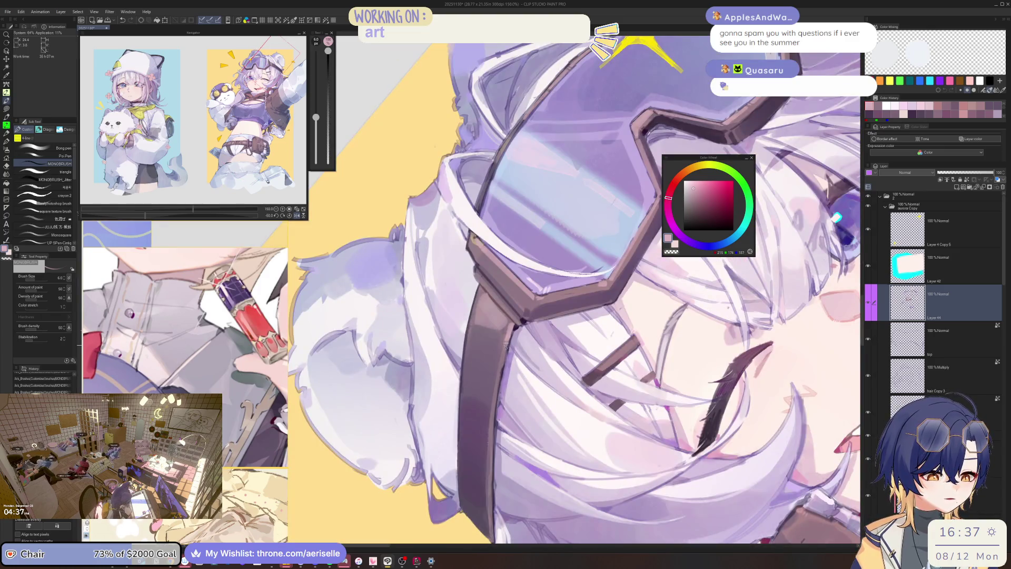
pyautogui.scroll(-5, 505, 350)
pyautogui.moveTo(504, 350); pyautogui.dragTo(551, 373)
pyautogui.scroll(5, 551, 373)
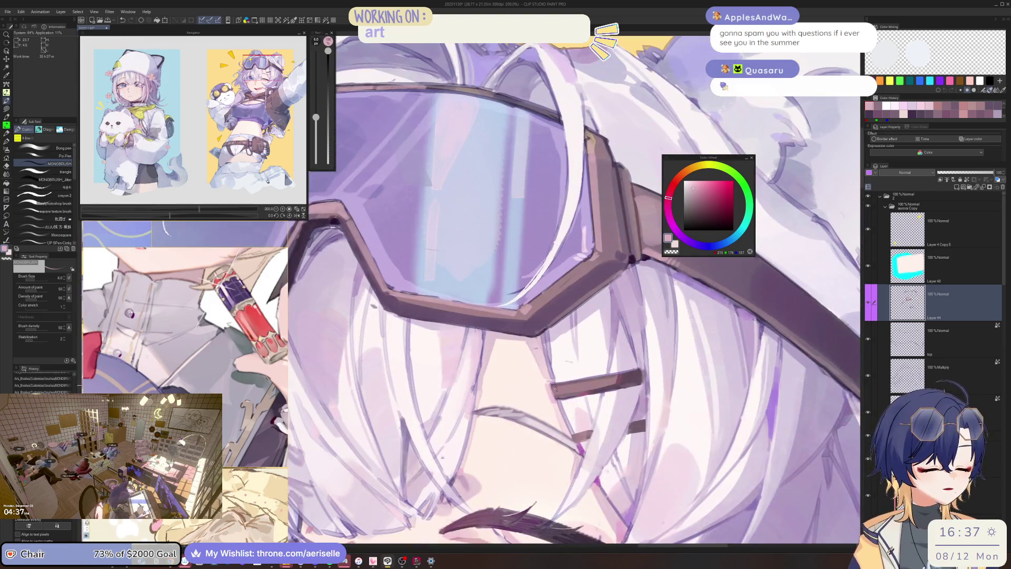
# Pick dark purple on the Color Wheel and shrink the brush from 6 to 4.
pyautogui.press('[')
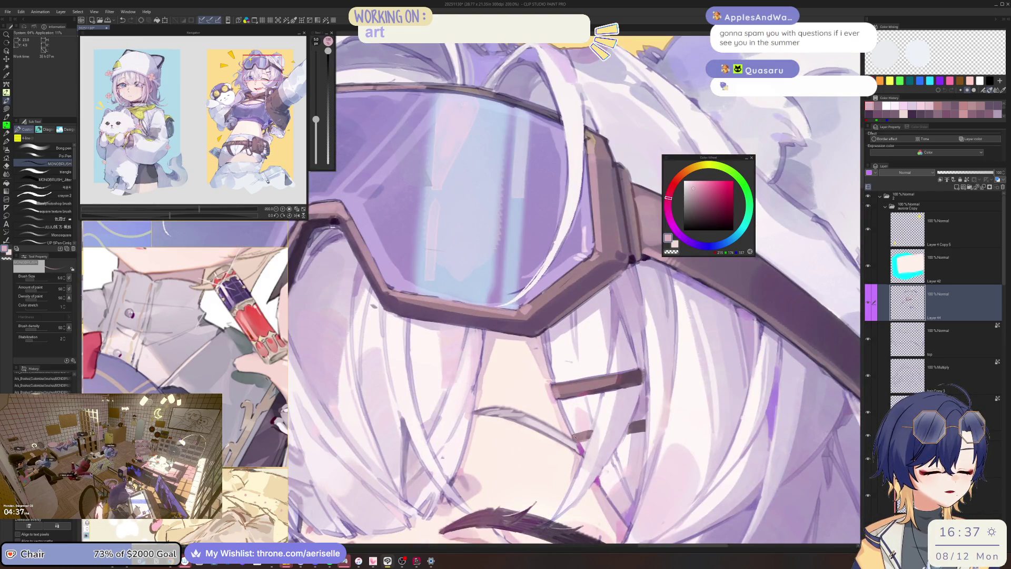
pyautogui.keyDown('alt'); pyautogui.click(642, 317); pyautogui.keyUp('alt')
pyautogui.scroll(-2, 578, 371)
pyautogui.press('[')
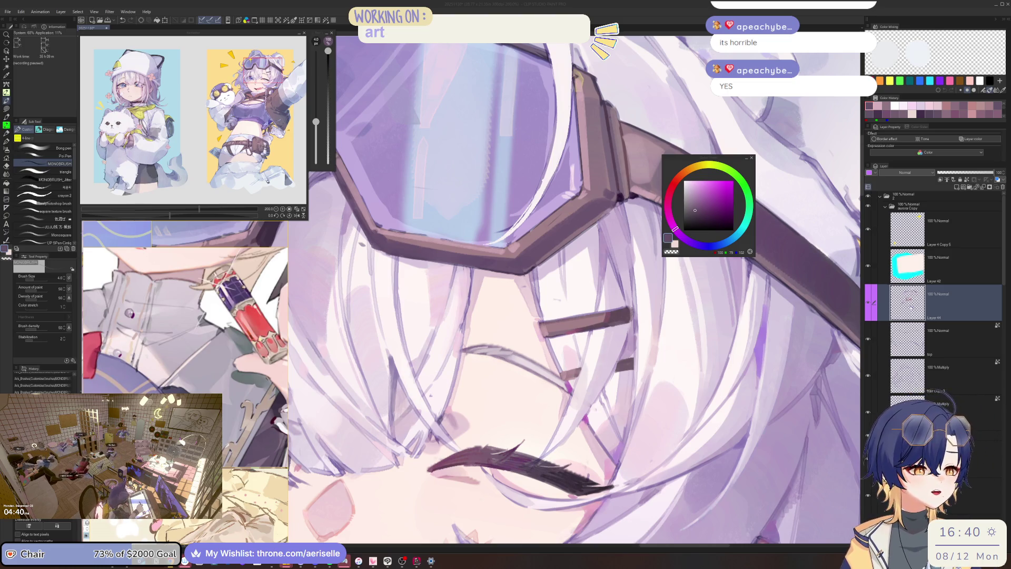
# Flip the canvas view horizontally and rotate it so the hair clip stands upright.
pyautogui.scroll(-5, 578, 381)
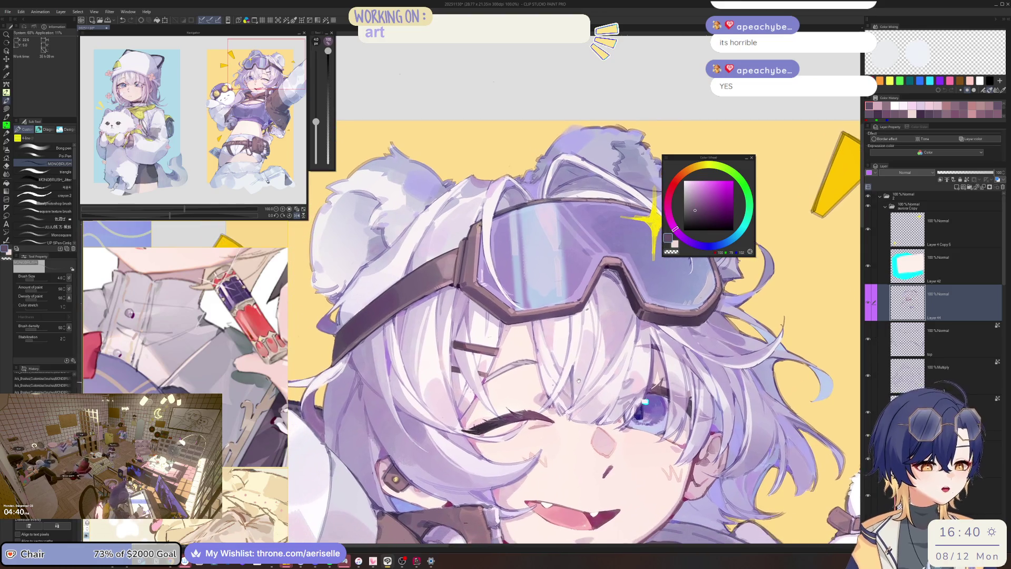
pyautogui.scroll(4, 578, 380)
pyautogui.scroll(-2, 594, 351)
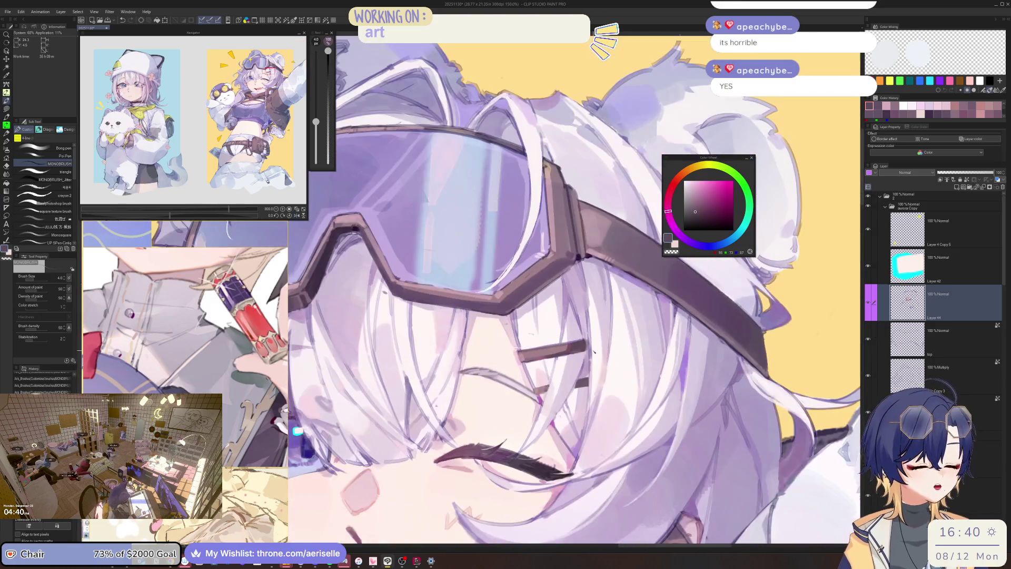
pyautogui.scroll(3, 594, 351)
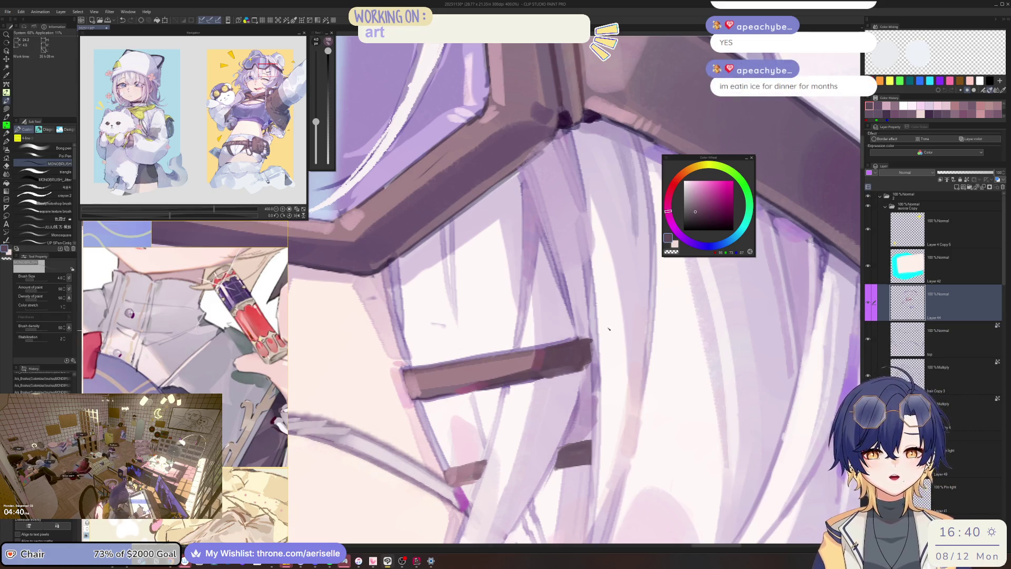
pyautogui.press('h')
pyautogui.press('-')
pyautogui.press('-')
pyautogui.press('-')
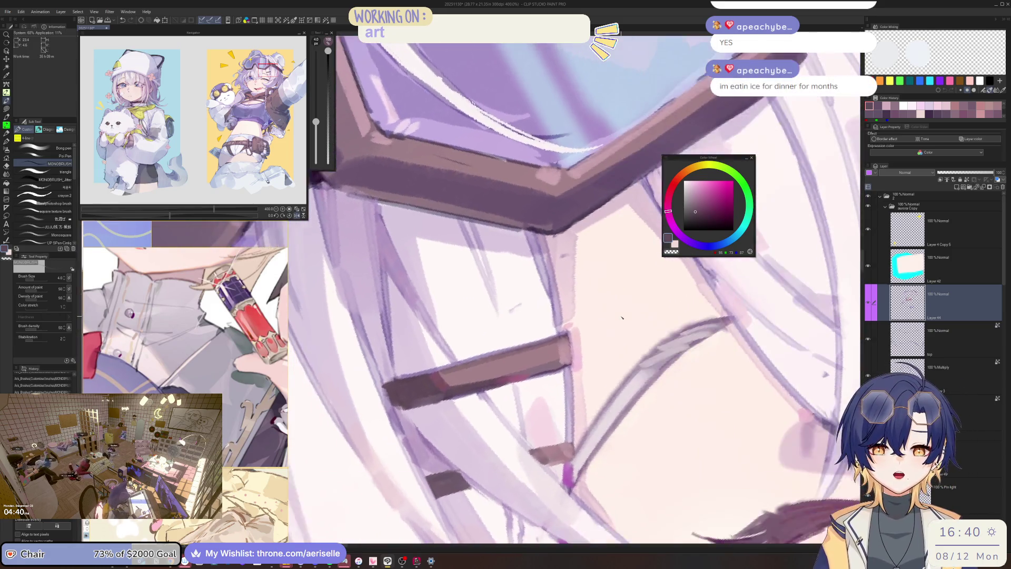
pyautogui.press('-')
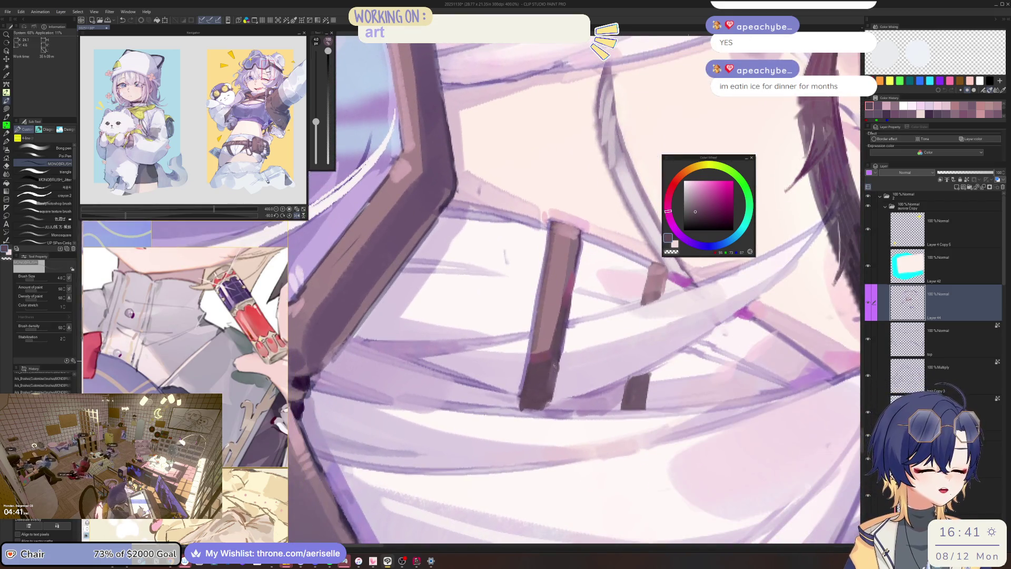
pyautogui.hotkey('ctrl', 'alt', '0')
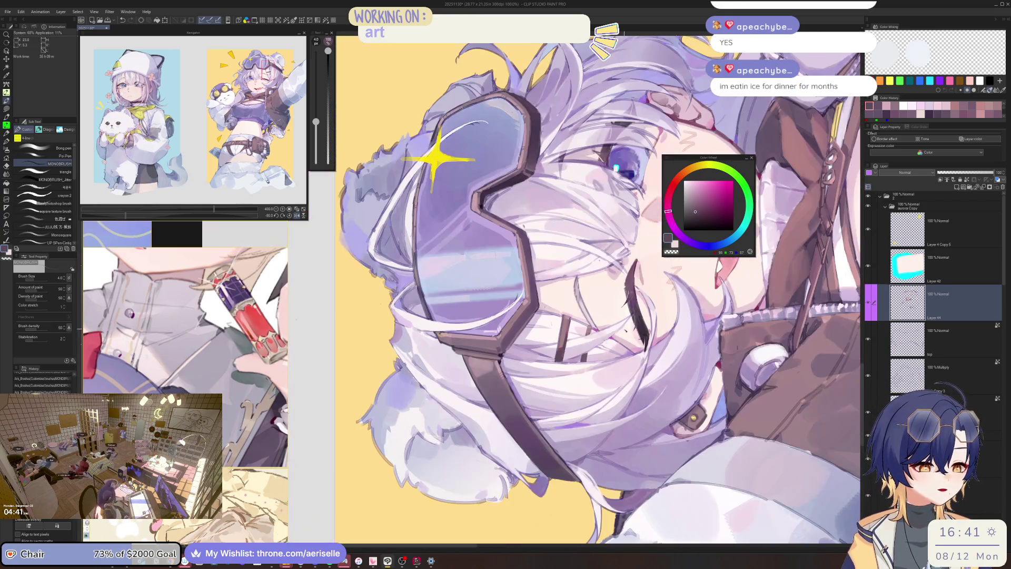
pyautogui.scroll(5, 551, 359)
# With lavender and a slightly smaller brush, darken the left edge of the clip bar.
pyautogui.keyDown('alt'); pyautogui.click(551, 359); pyautogui.keyUp('alt')
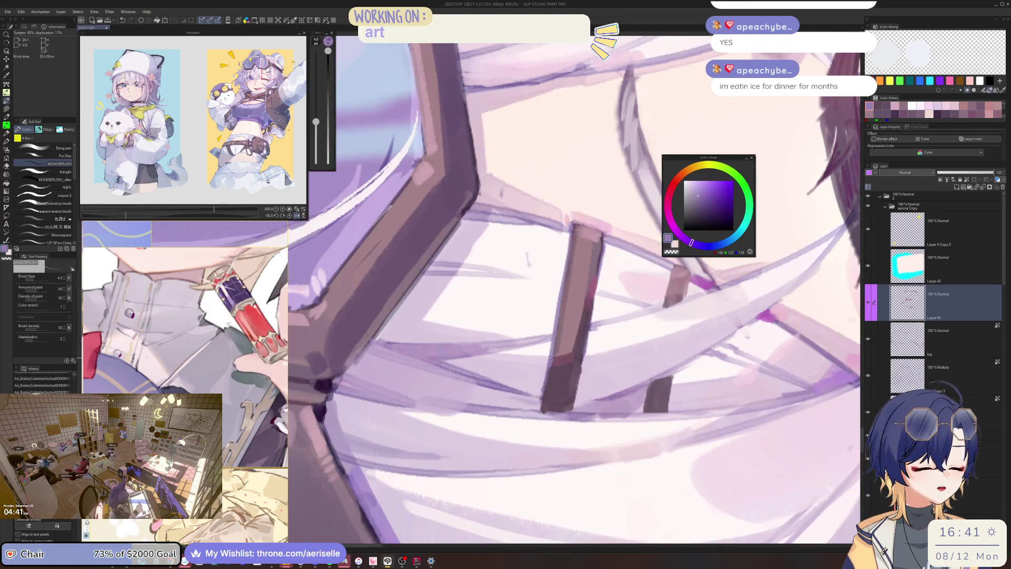
pyautogui.press('[')
pyautogui.moveTo(574, 231)
pyautogui.mouseDown()
pyautogui.moveTo(540, 413)
pyautogui.moveTo(546, 386)
pyautogui.mouseUp()
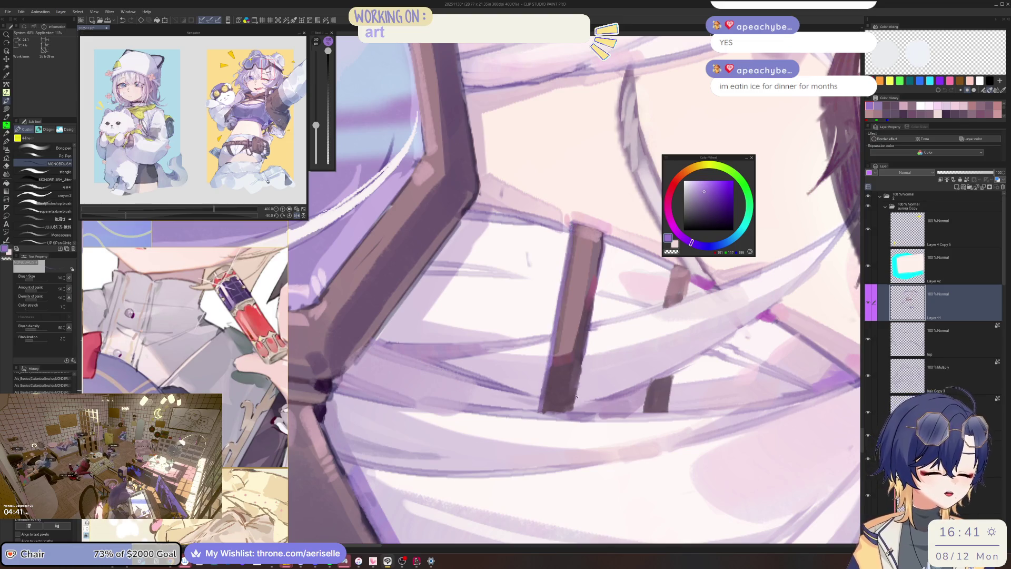
pyautogui.hotkey('ctrl', 'alt', '0')
pyautogui.moveTo(698, 306)
pyautogui.mouseDown()
pyautogui.moveTo(658, 174)
pyautogui.moveTo(547, 116)
pyautogui.mouseUp()
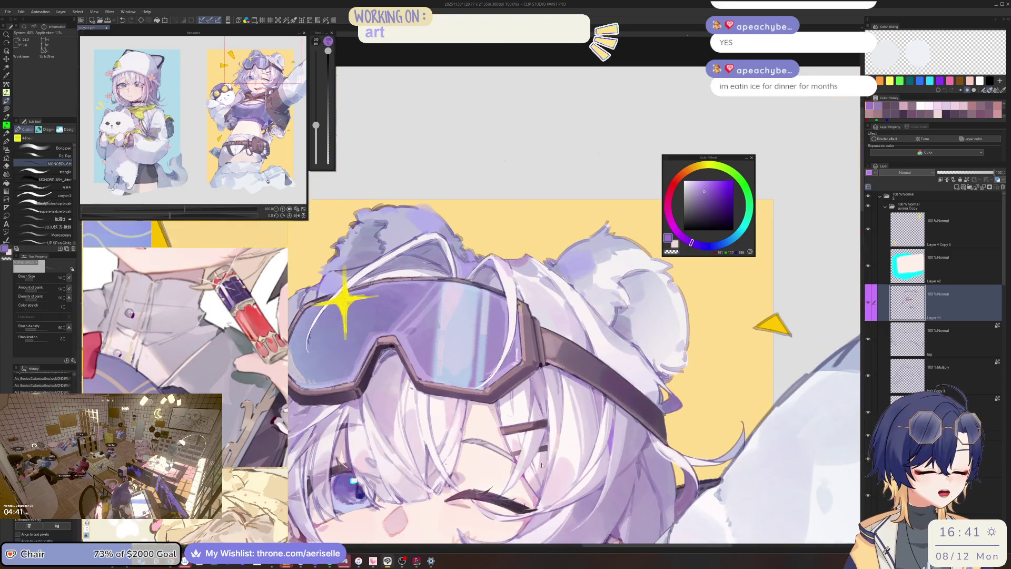
pyautogui.scroll(3, 541, 464)
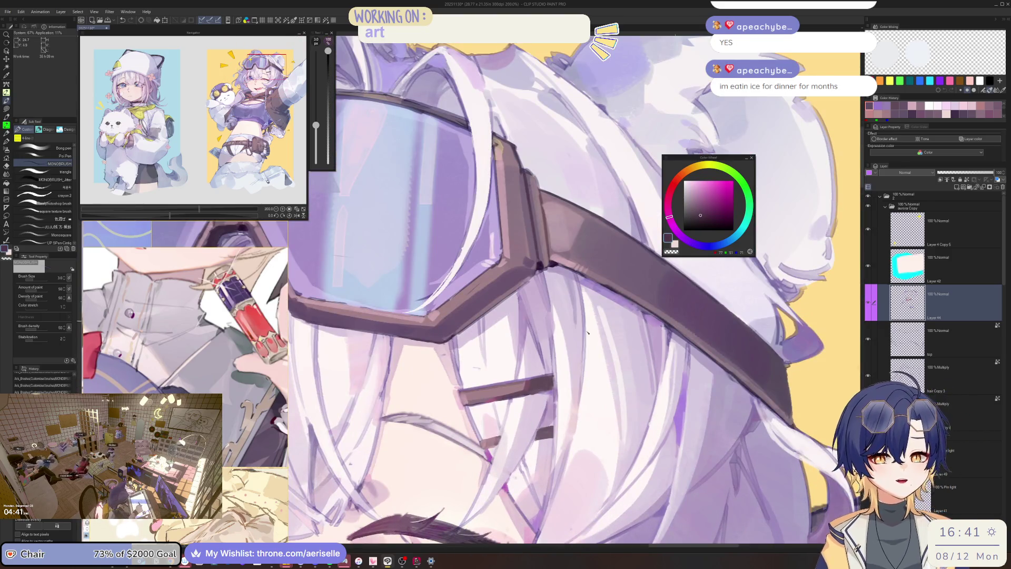
pyautogui.scroll(2, 516, 427)
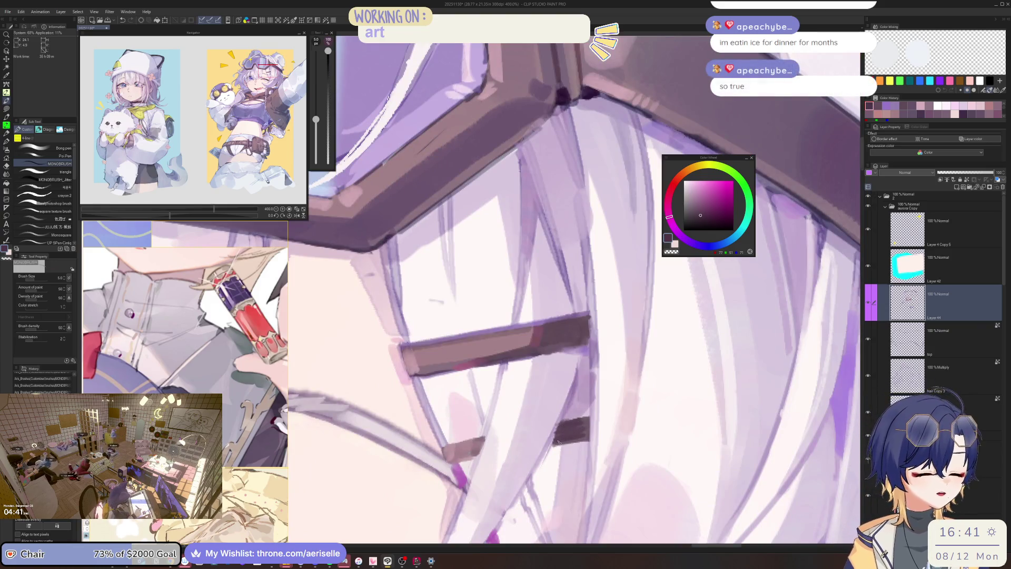
# Zoom onto the nose, pick a light pink, and make the brush much smaller.
pyautogui.scroll(-4, 585, 429)
pyautogui.scroll(3, 579, 316)
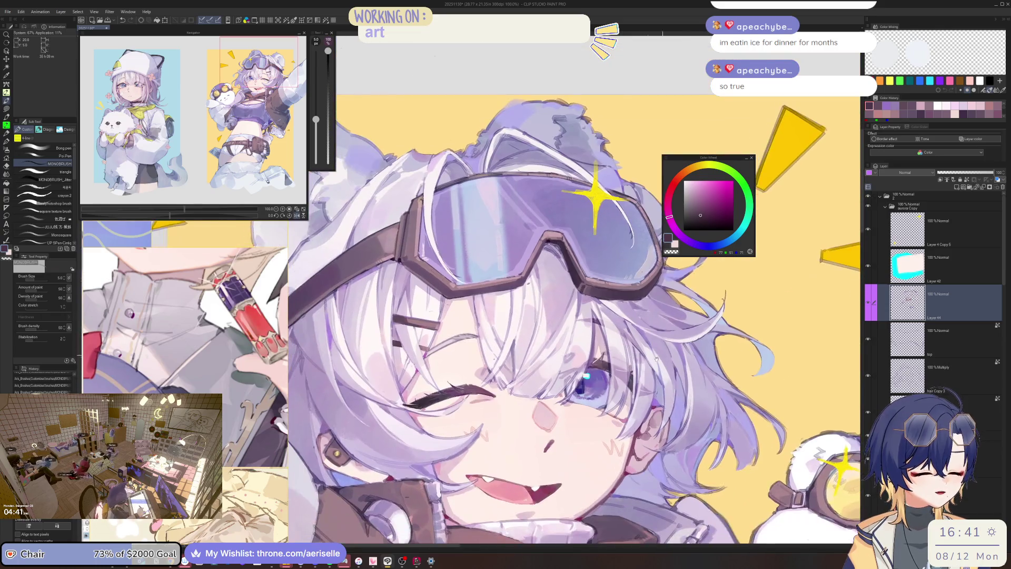
pyautogui.scroll(4, 527, 401)
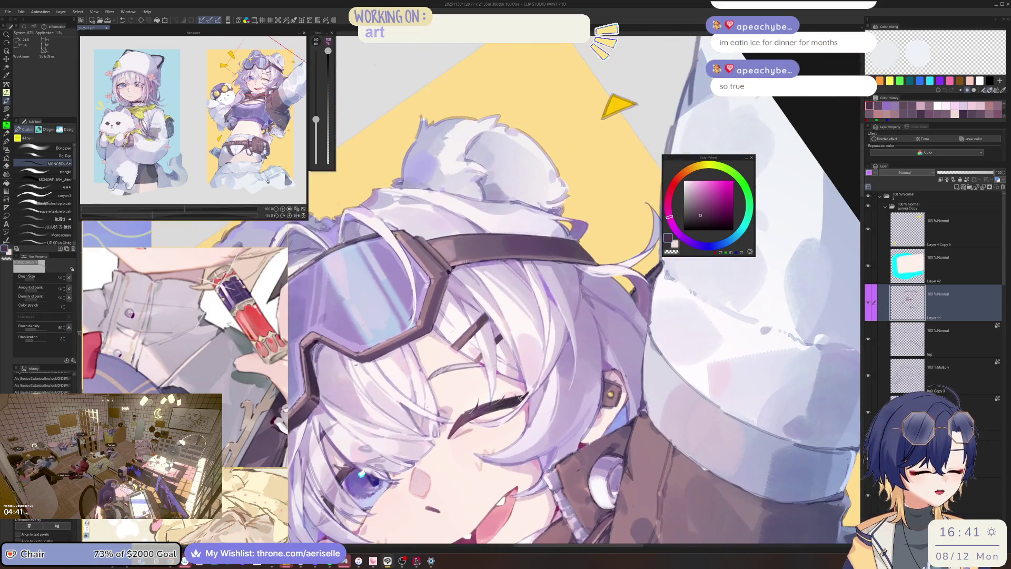
pyautogui.keyDown('alt'); pyautogui.click(540, 403); pyautogui.keyUp('alt')
pyautogui.press('[')
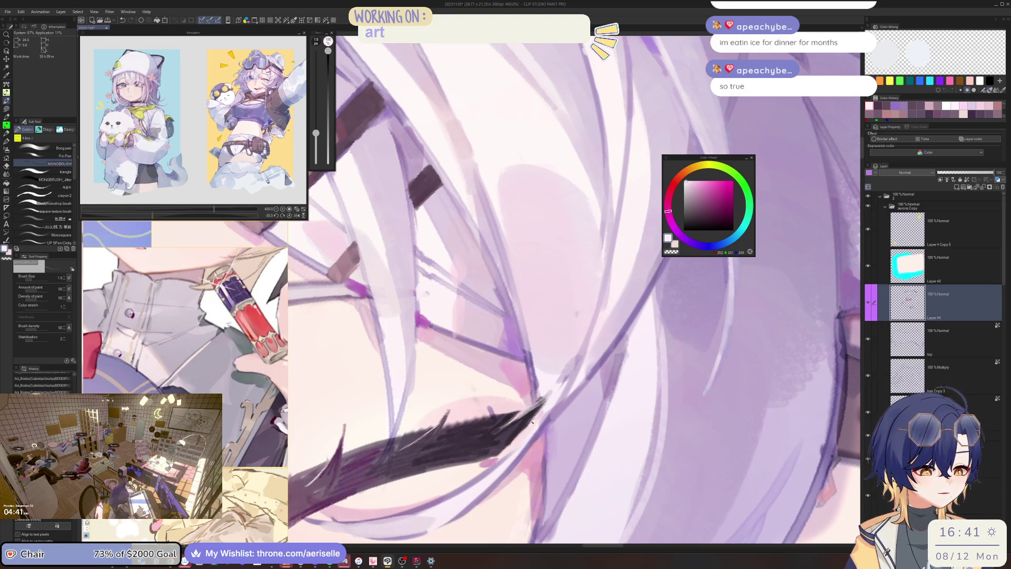
pyautogui.scroll(-5, 543, 402)
pyautogui.scroll(3, 621, 387)
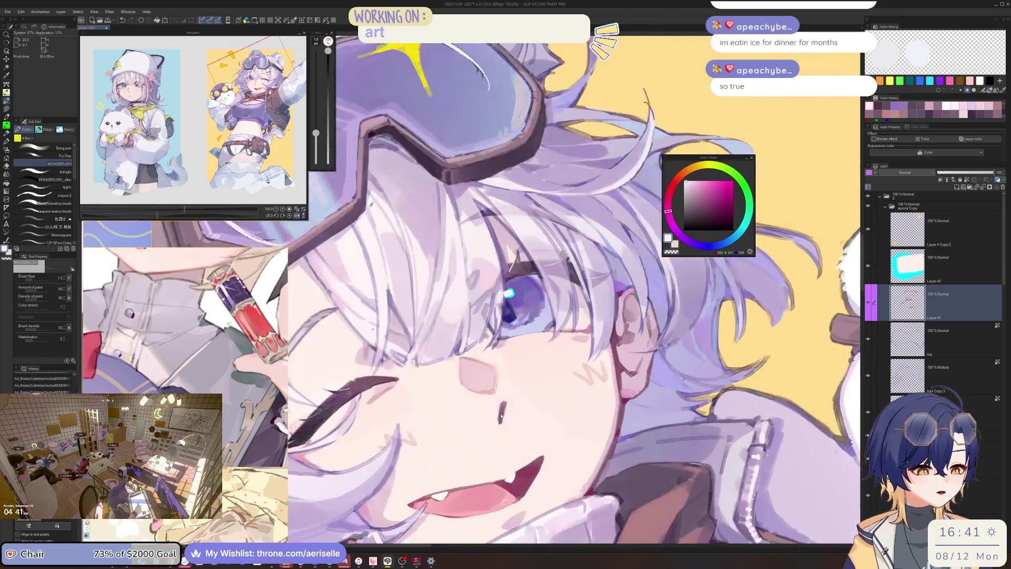
# Switch to a darker mauve, enlarge the brush slightly, and extend the nose stroke.
pyautogui.keyDown('alt'); pyautogui.click(513, 396); pyautogui.keyUp('alt')
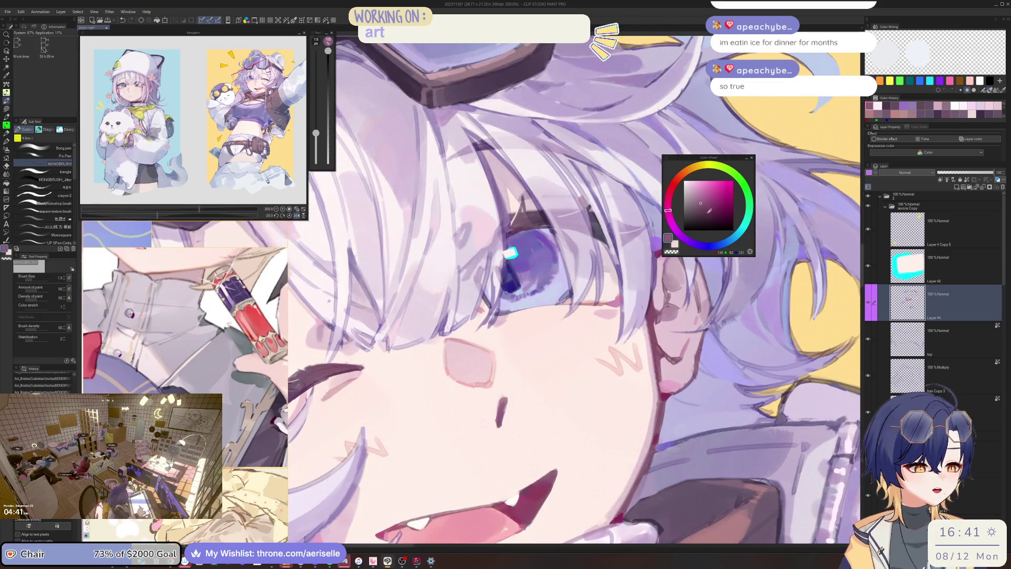
pyautogui.click(713, 209)
pyautogui.press(']')
pyautogui.press(']')
pyautogui.press(']')
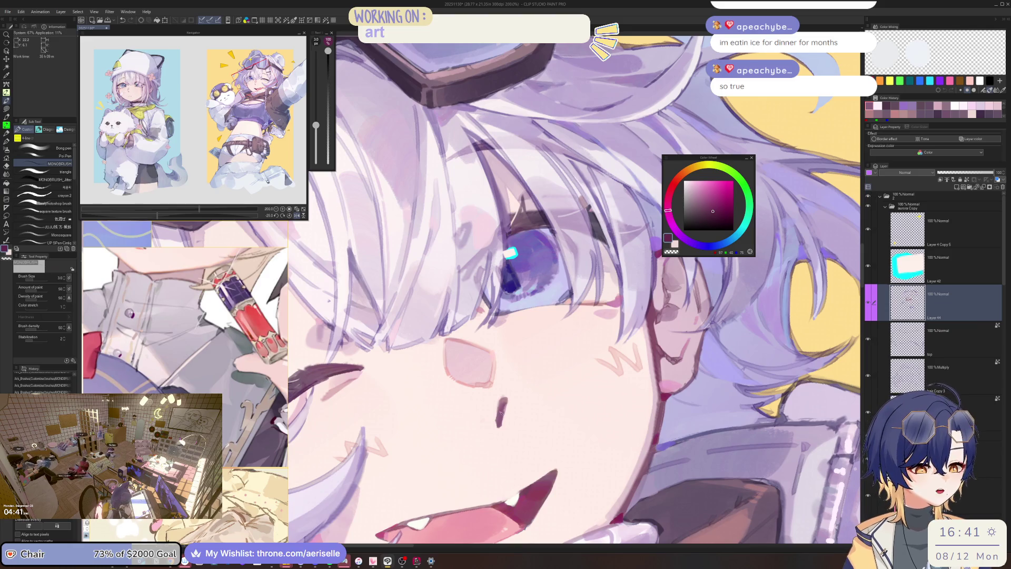
pyautogui.click(715, 217)
pyautogui.press(']')
pyautogui.moveTo(507, 405); pyautogui.dragTo(498, 425)
# Trim the excess around the nose with a half-size eraser.
pyautogui.press('e')
pyautogui.press('[')
pyautogui.press('[')
pyautogui.scroll(-4, 583, 387)
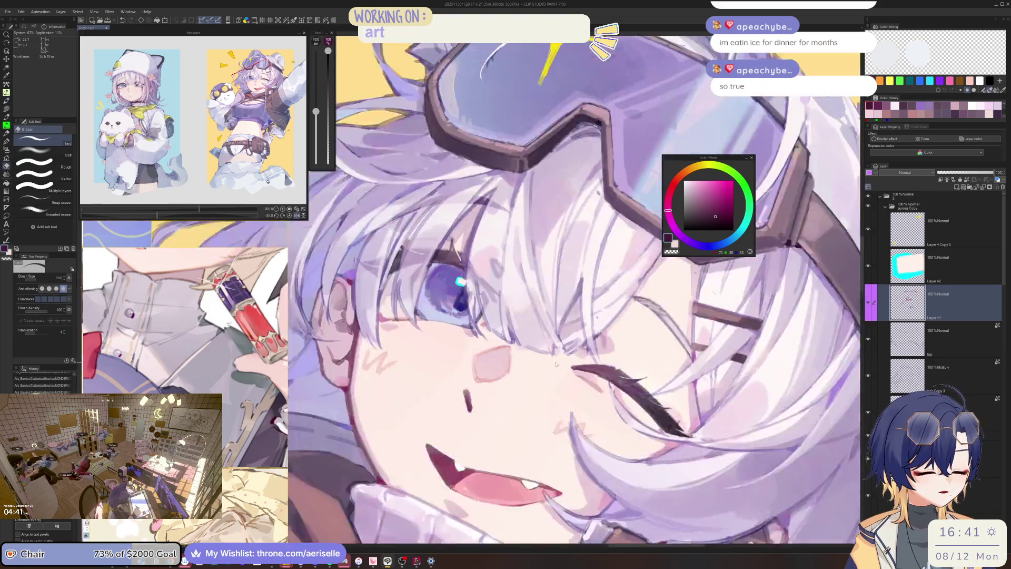
pyautogui.scroll(5, 583, 387)
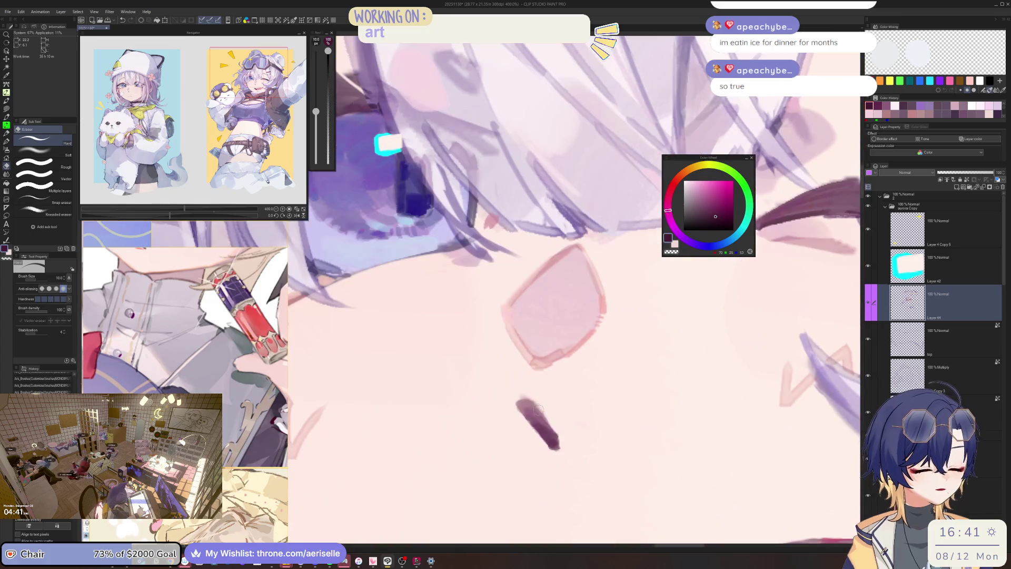
# Return to the brush at a smaller size and add a small dark mark at the nose tip.
pyautogui.press('p')
pyautogui.press('[')
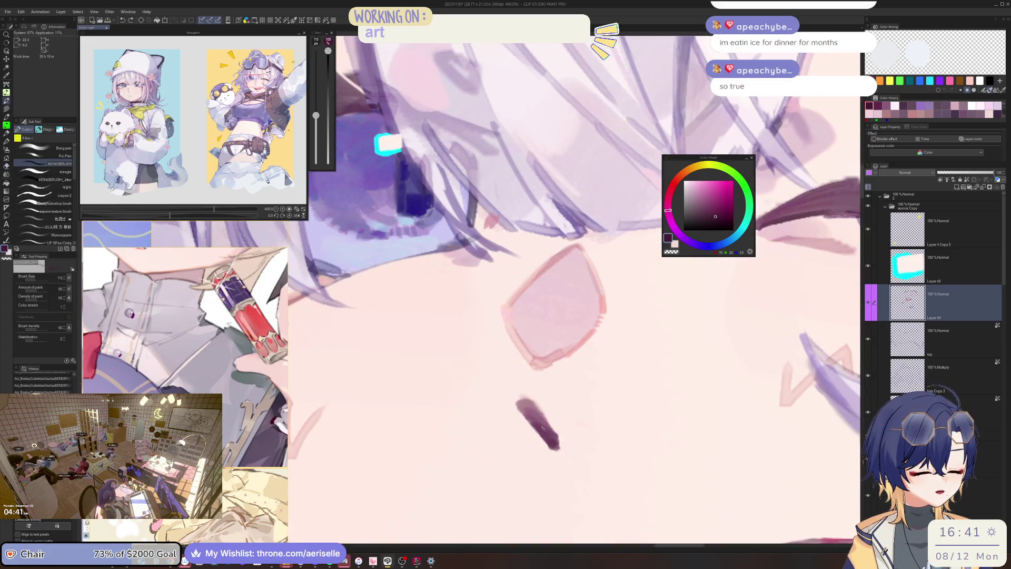
pyautogui.press('[')
pyautogui.press('[')
pyautogui.press('[')
pyautogui.moveTo(554, 445); pyautogui.dragTo(556, 435)
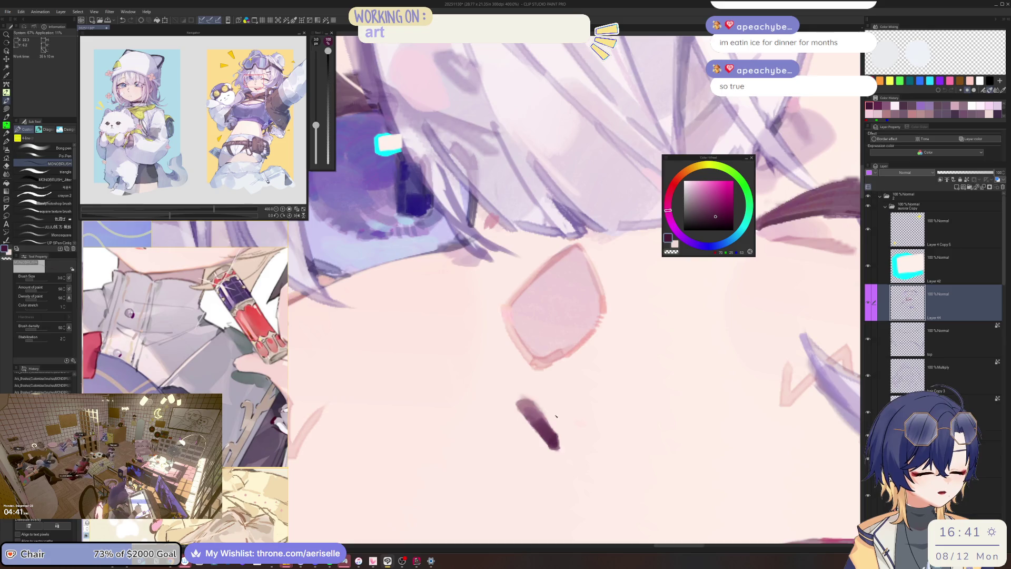
pyautogui.scroll(-6, 553, 440)
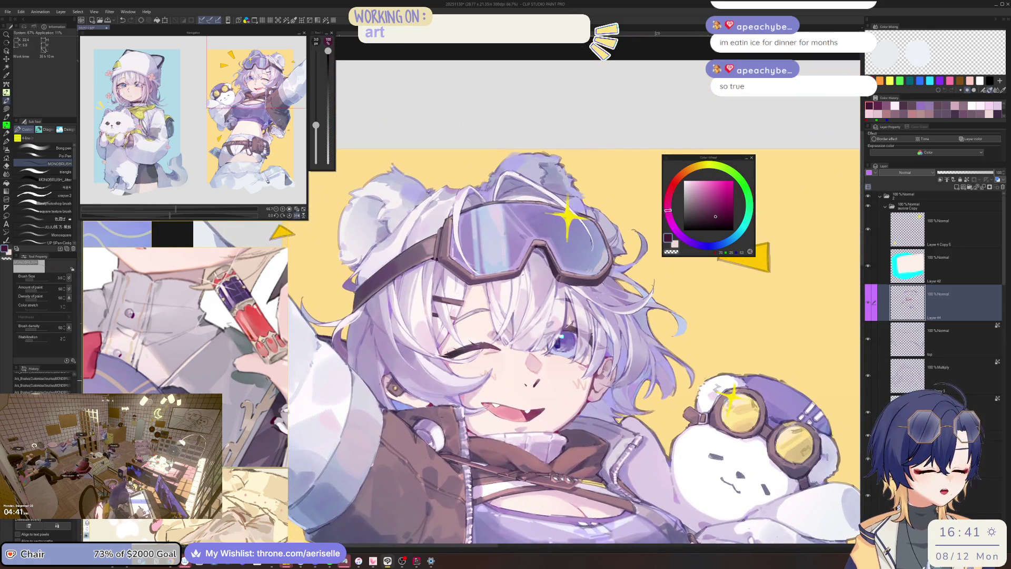
pyautogui.scroll(4, 569, 379)
pyautogui.scroll(4, 569, 379)
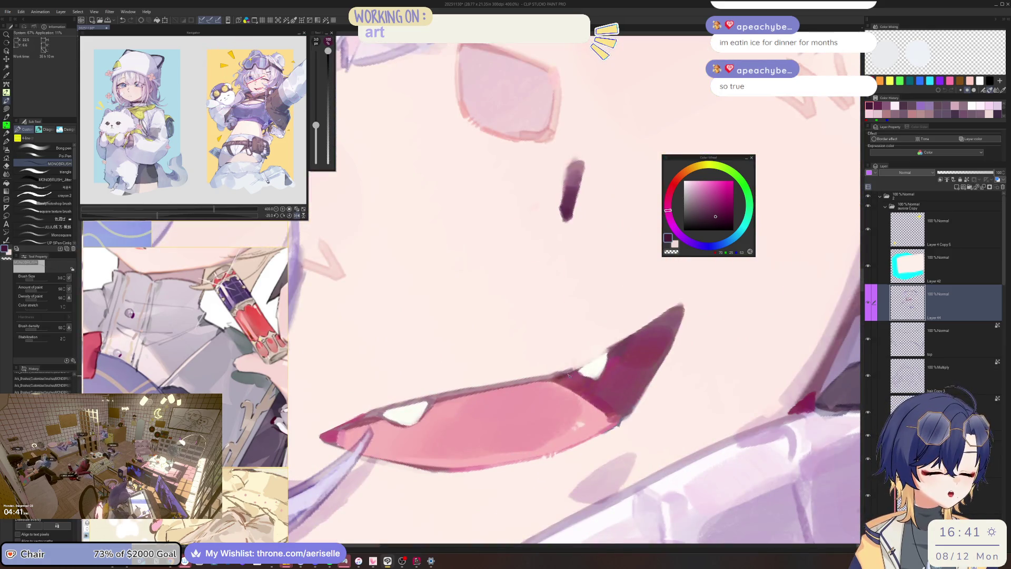
# Darken the upper lip edge and undo the unwanted lip-tip stroke.
pyautogui.moveTo(568, 376)
pyautogui.mouseDown()
pyautogui.moveTo(639, 354)
pyautogui.moveTo(595, 401)
pyautogui.moveTo(641, 361)
pyautogui.moveTo(628, 391)
pyautogui.moveTo(603, 378)
pyautogui.moveTo(622, 372)
pyautogui.mouseUp()
pyautogui.press(']')
pyautogui.hotkey('ctrl', 'z')
pyautogui.press('[')
pyautogui.press('[')
pyautogui.press('[')
# Touch up the mouth with a faint stroke and save the illustration.
pyautogui.hotkey('ctrl', '0')
pyautogui.scroll(4, 696, 325)
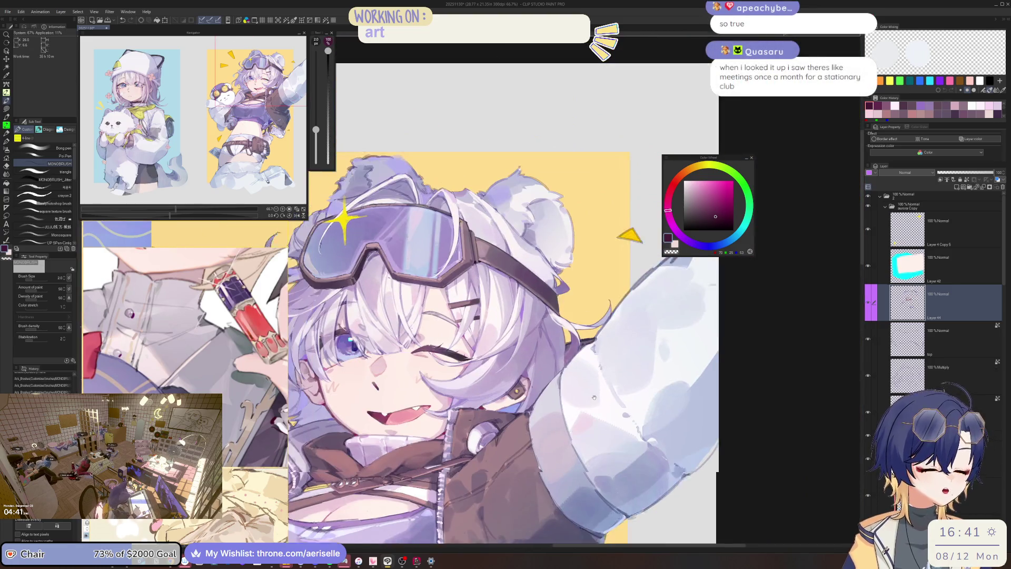
pyautogui.moveTo(644, 377); pyautogui.dragTo(647, 367)
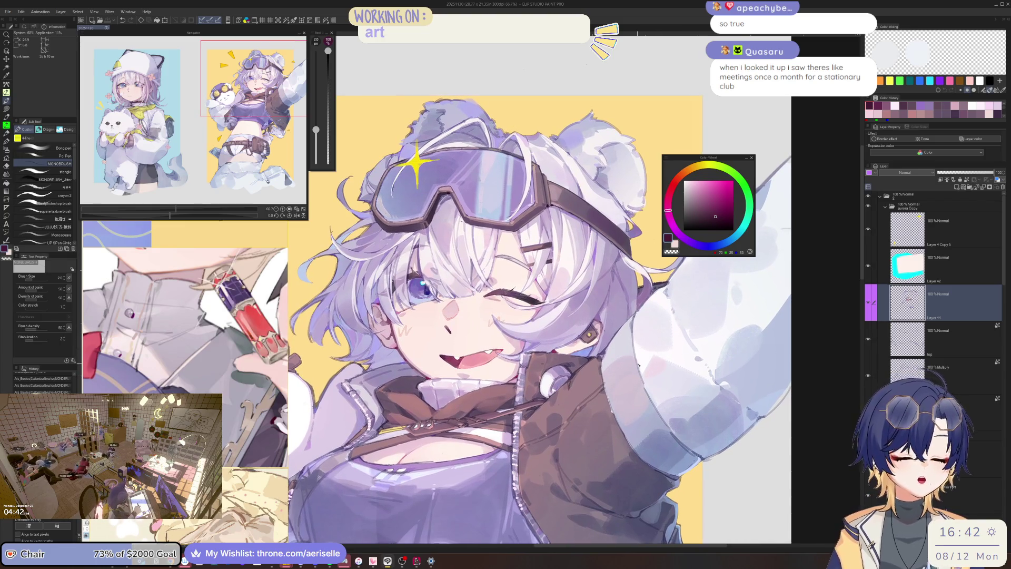
pyautogui.scroll(-2, 539, 400)
pyautogui.scroll(8, 539, 400)
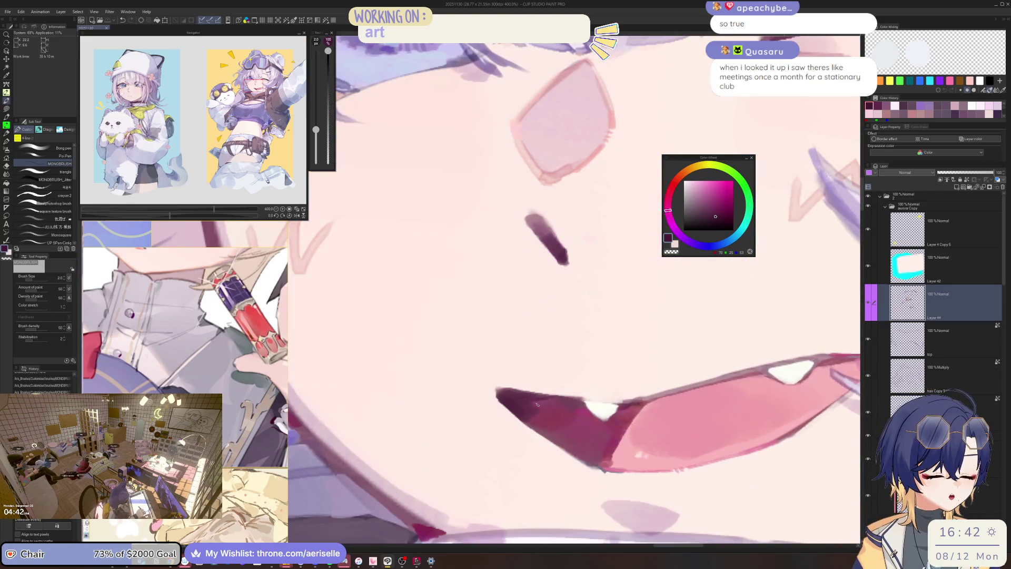
pyautogui.moveTo(535, 428); pyautogui.dragTo(712, 351)
pyautogui.hotkey('ctrl', 'alt', '0')
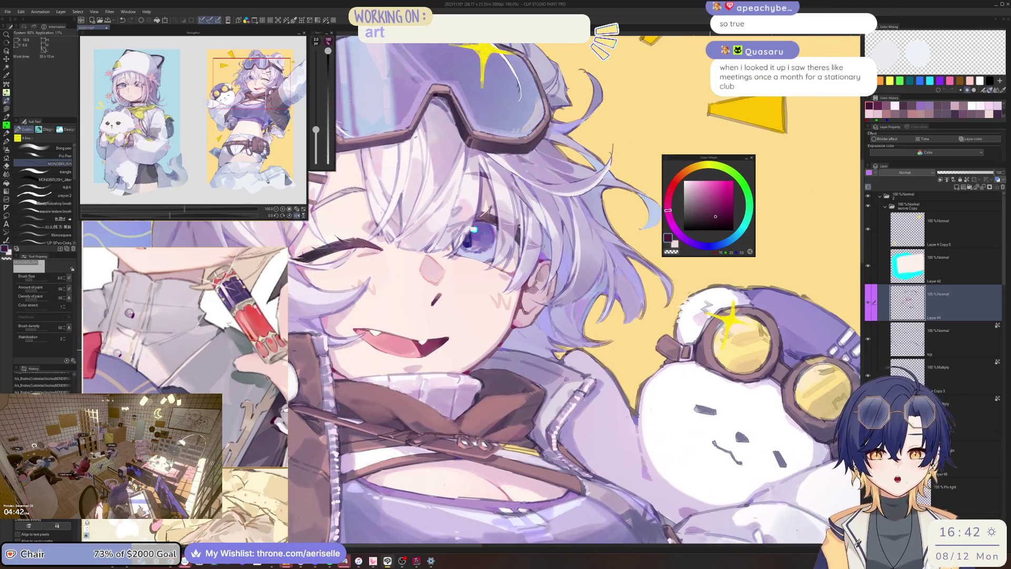
pyautogui.hotkey('ctrl', 's')
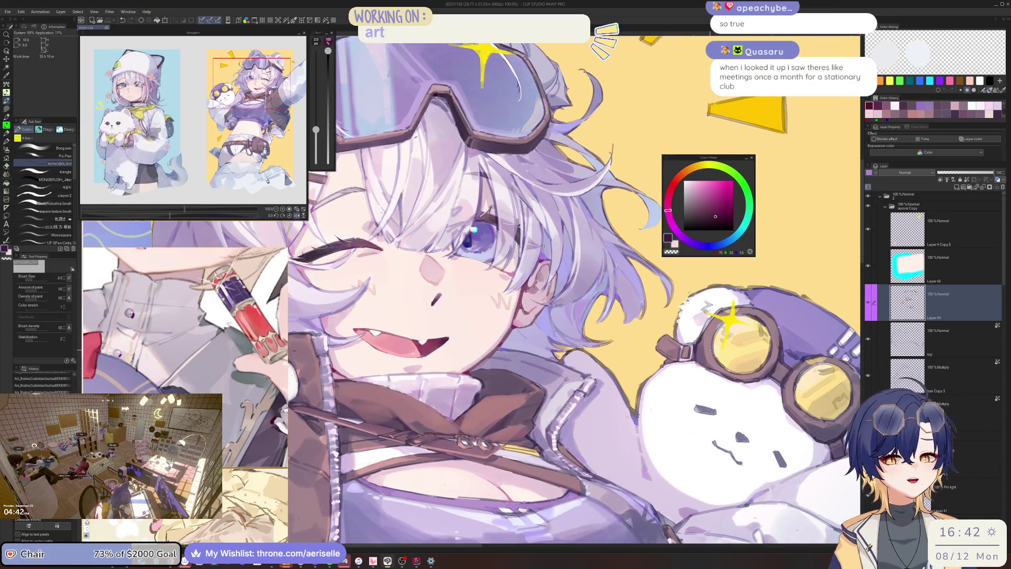